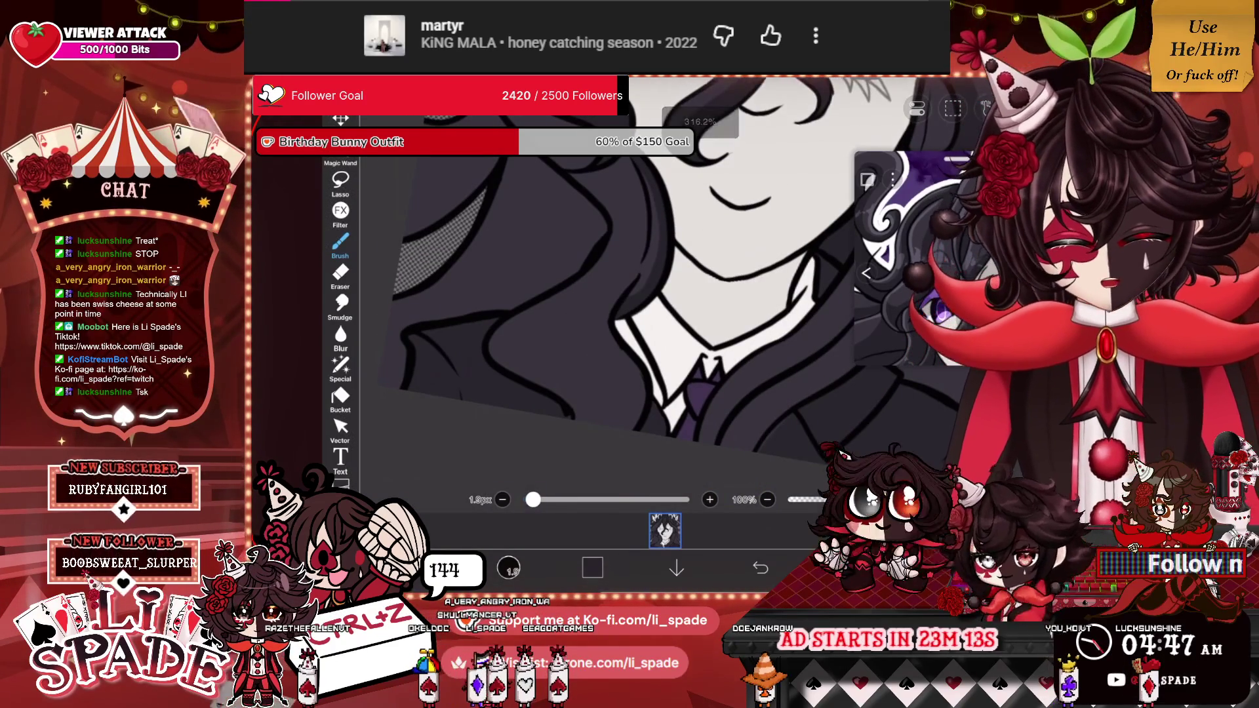
# Paint three dark brush strokes through the long hair.
pyautogui.moveTo(643, 236)
pyautogui.mouseDown()
pyautogui.moveTo(613, 305)
pyautogui.moveTo(613, 394)
pyautogui.moveTo(634, 387)
pyautogui.moveTo(603, 314)
pyautogui.mouseUp()
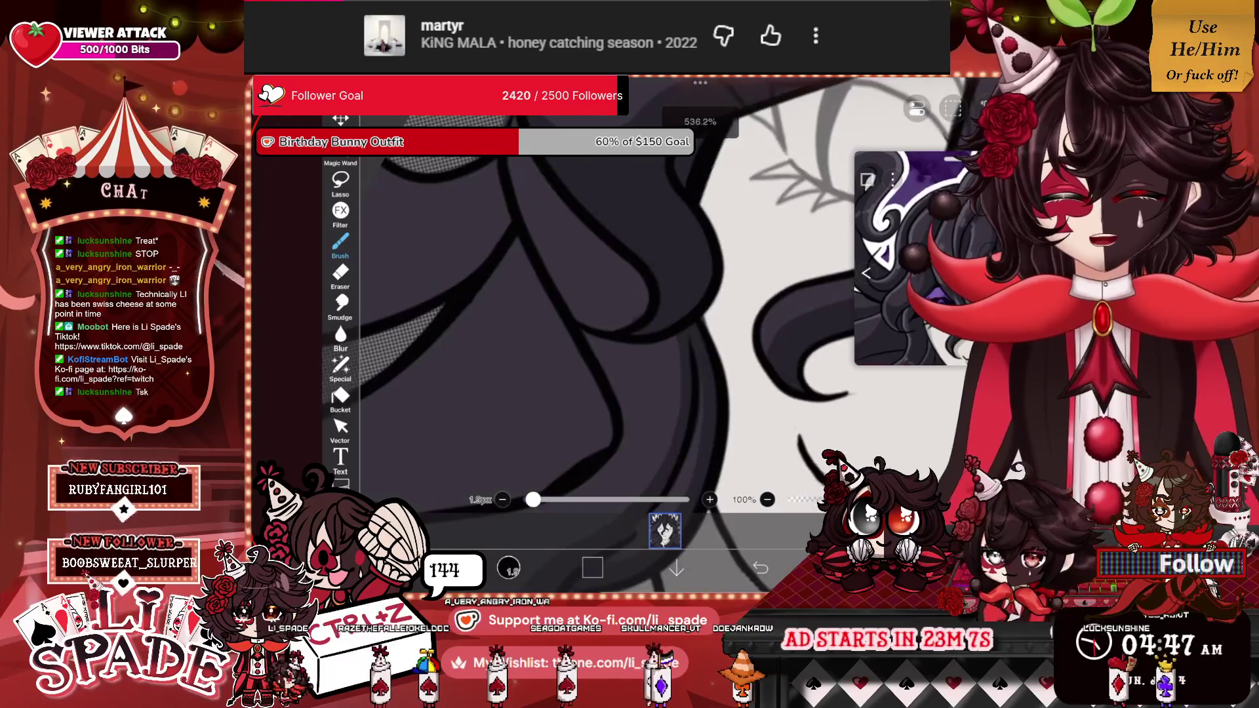
pyautogui.moveTo(617, 321)
pyautogui.mouseDown()
pyautogui.moveTo(630, 263)
pyautogui.moveTo(518, 164)
pyautogui.moveTo(626, 291)
pyautogui.mouseUp()
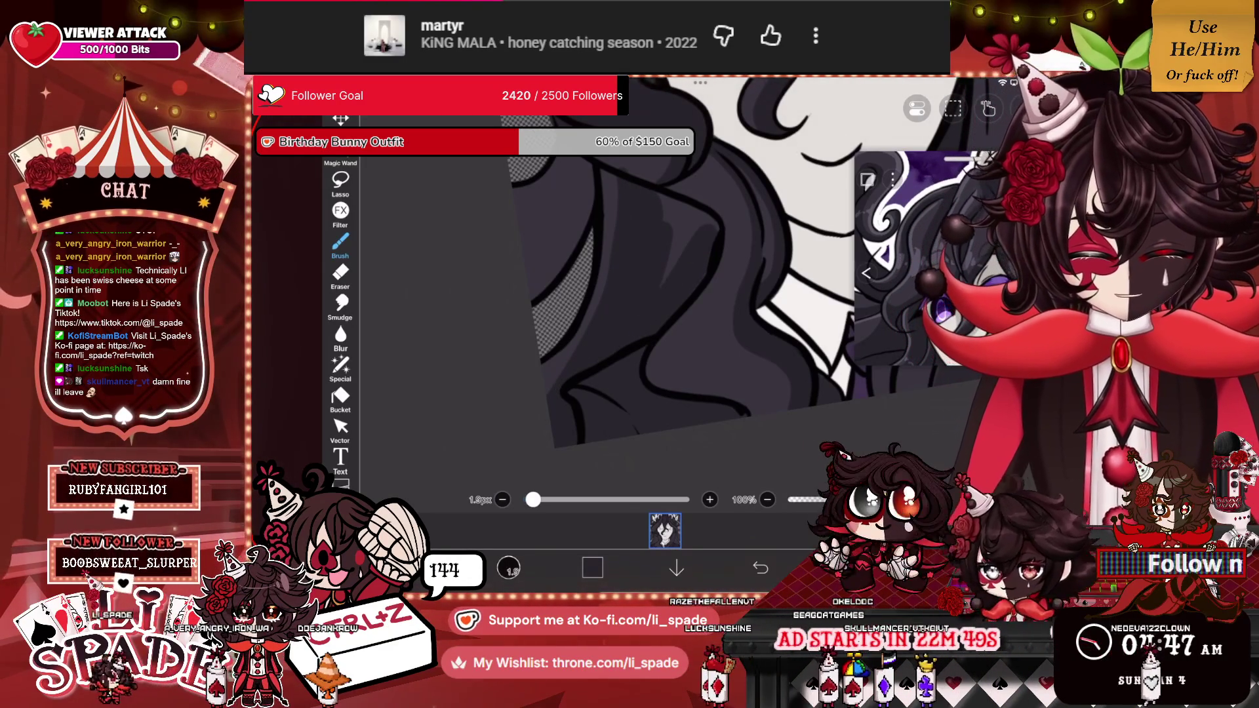
pyautogui.moveTo(701, 217); pyautogui.dragTo(661, 198)
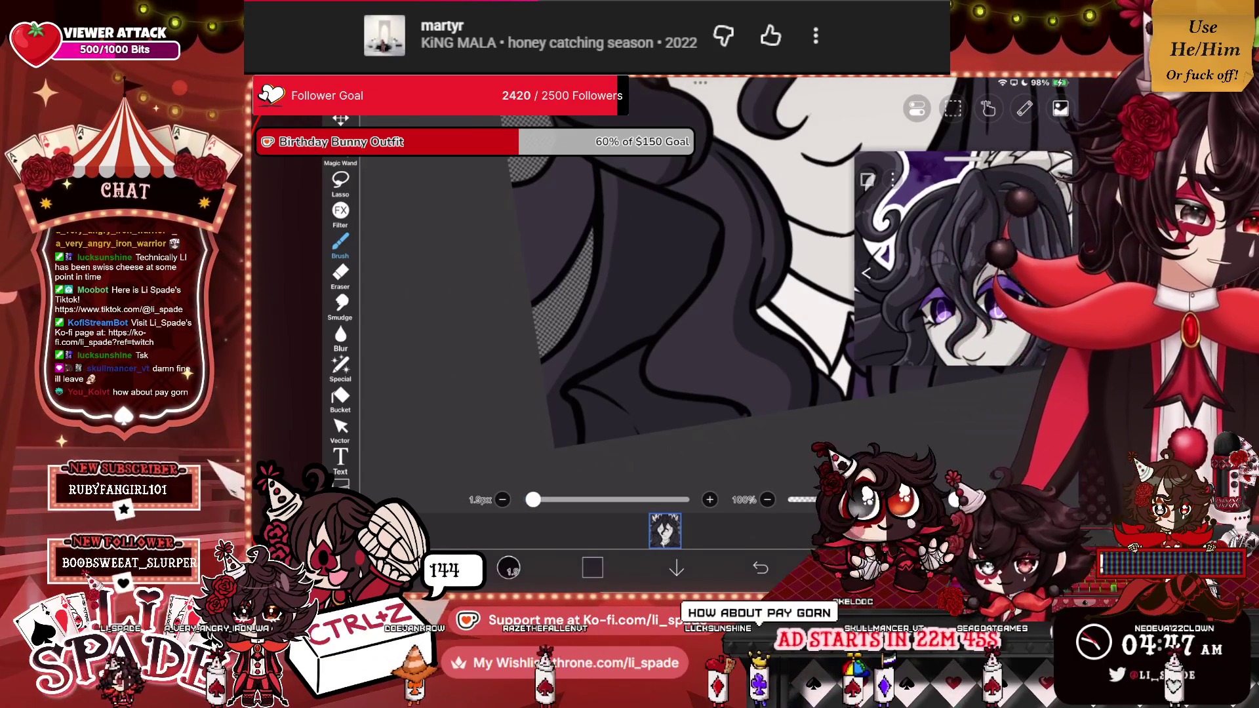
pyautogui.scroll(3, 656, 295)
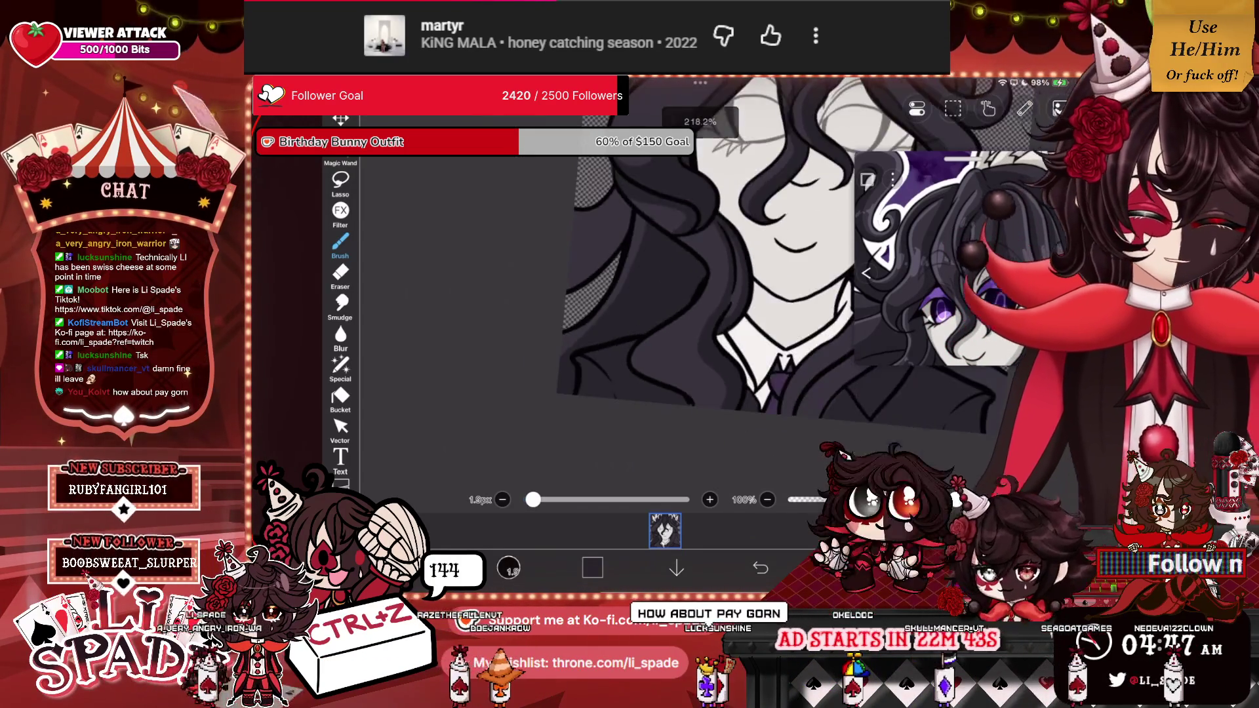
# Switch briefly to the Eraser, then return to the Brush while zooming around the hair.
pyautogui.click(340, 276)
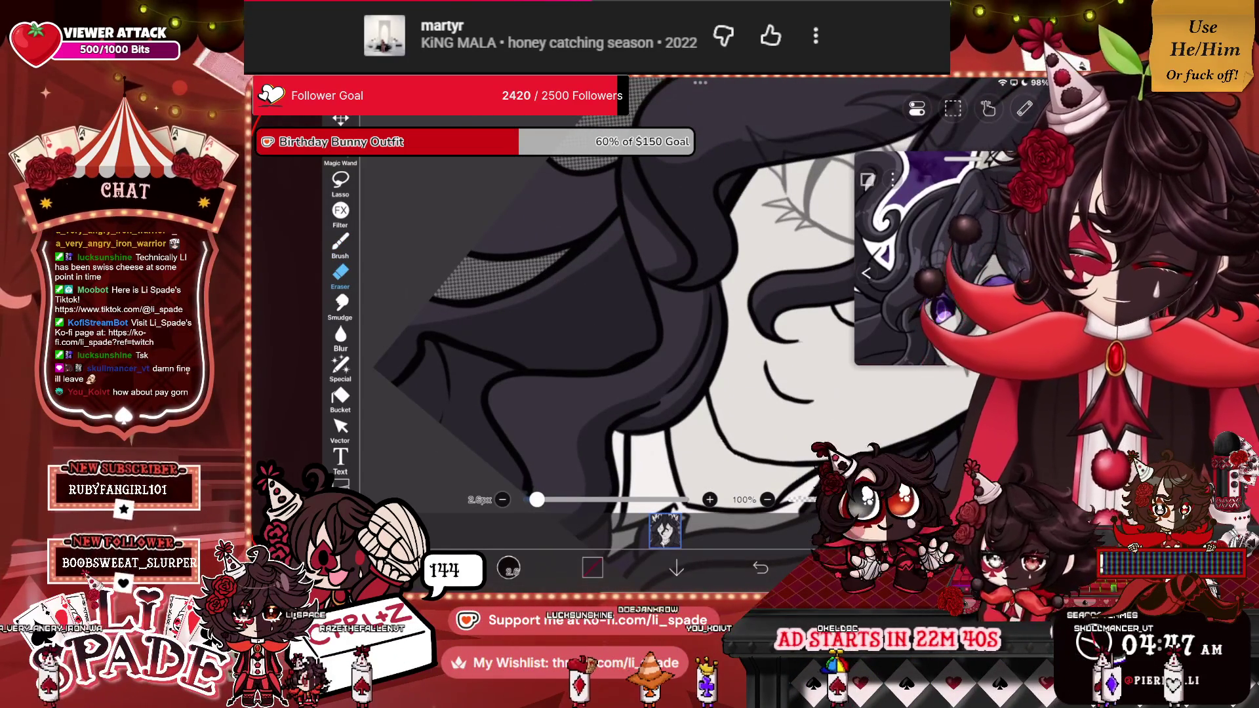
pyautogui.click(340, 244)
pyautogui.scroll(2, 656, 314)
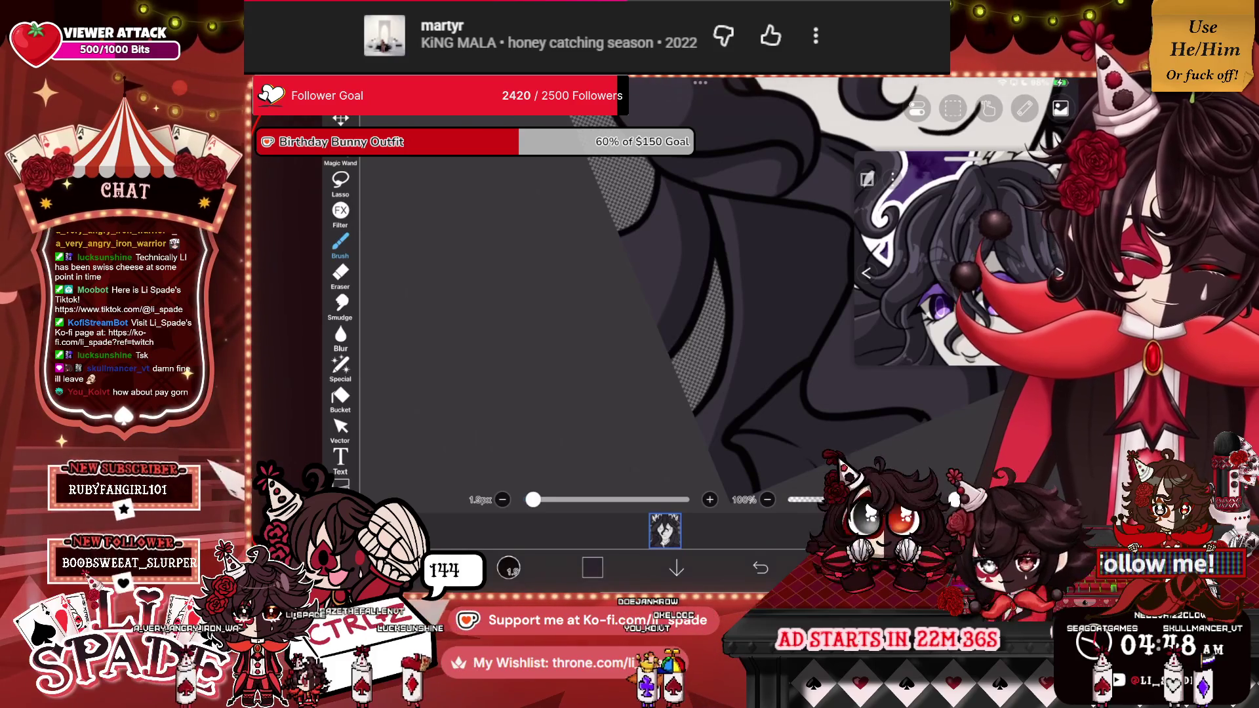
pyautogui.scroll(-3, 656, 315)
pyautogui.scroll(4, 656, 315)
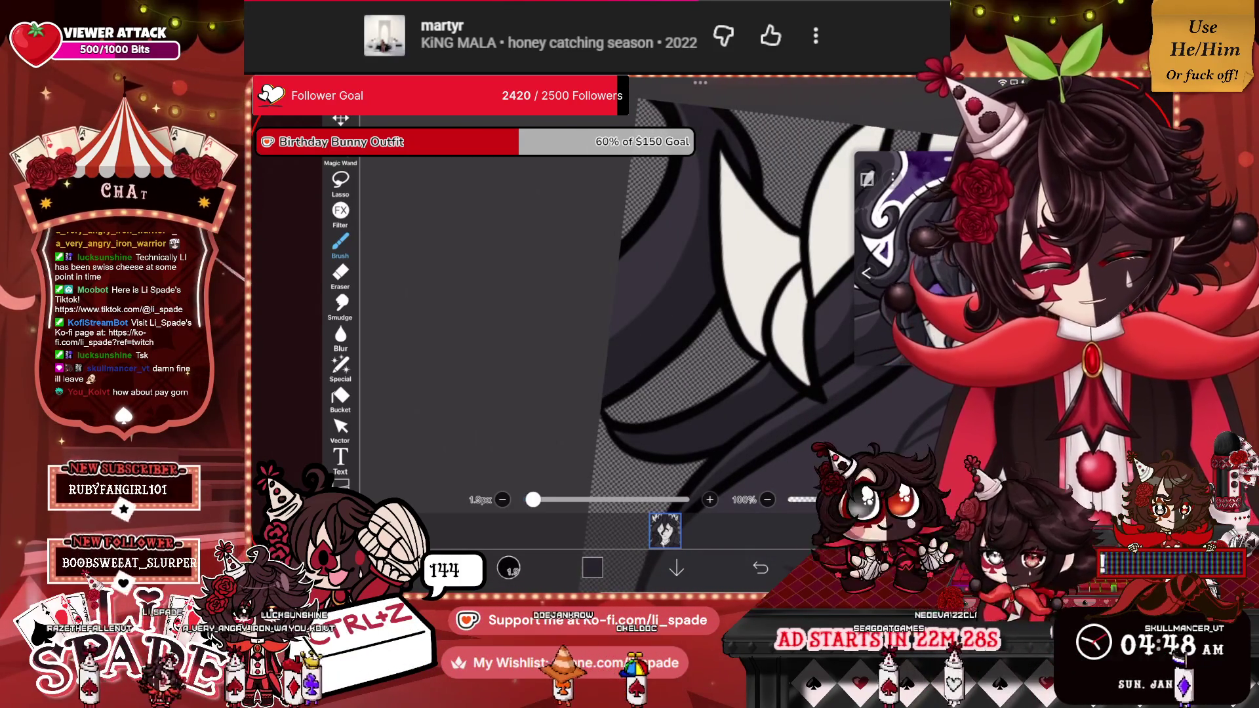
pyautogui.scroll(-5, 656, 315)
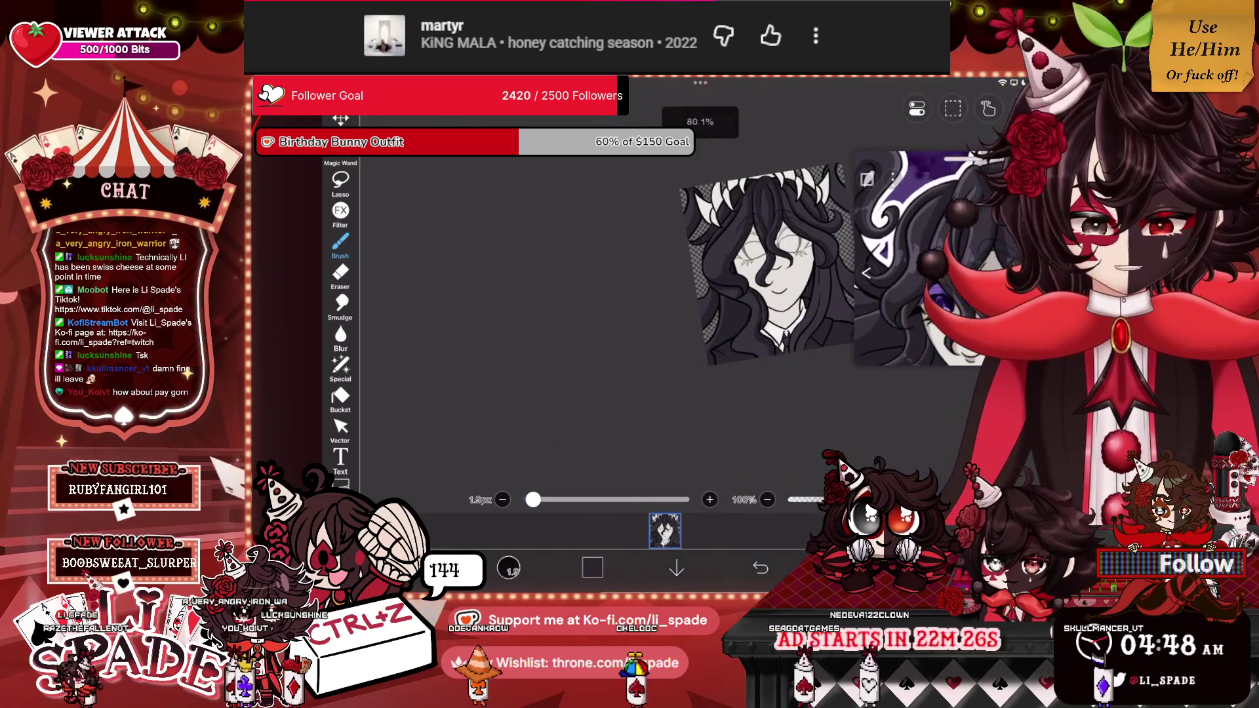
pyautogui.scroll(-2, 692, 262)
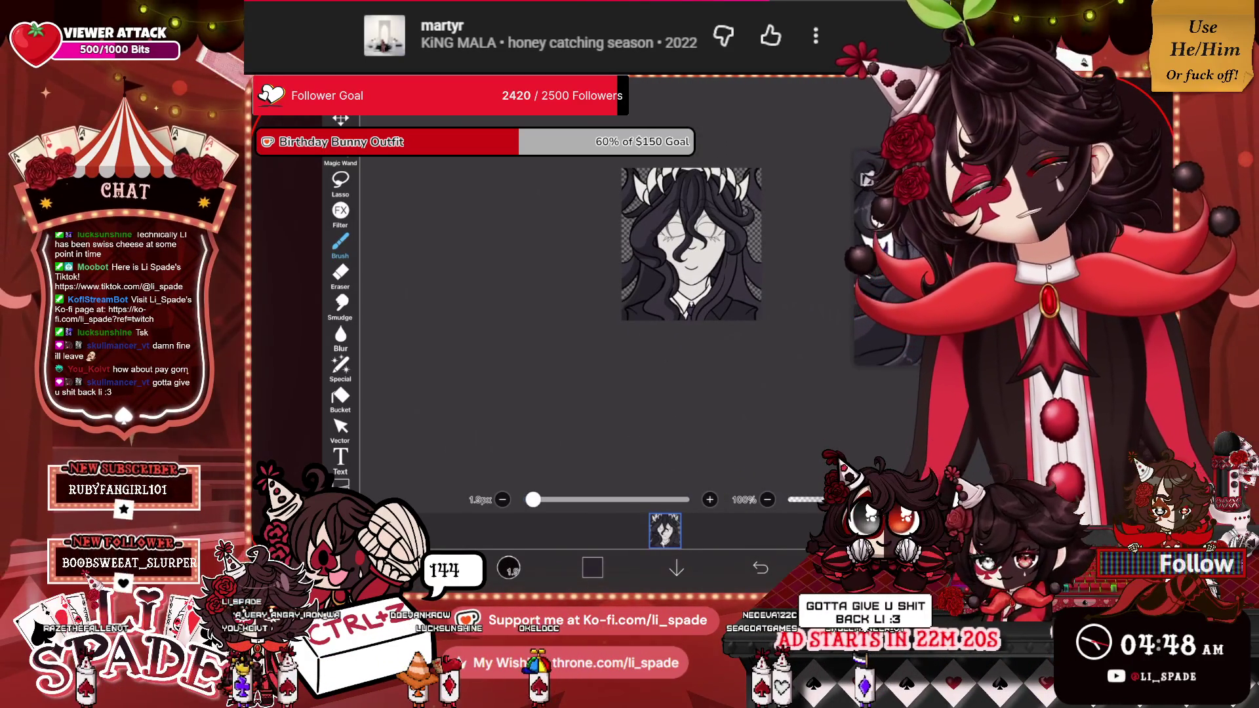
pyautogui.scroll(5, 656, 262)
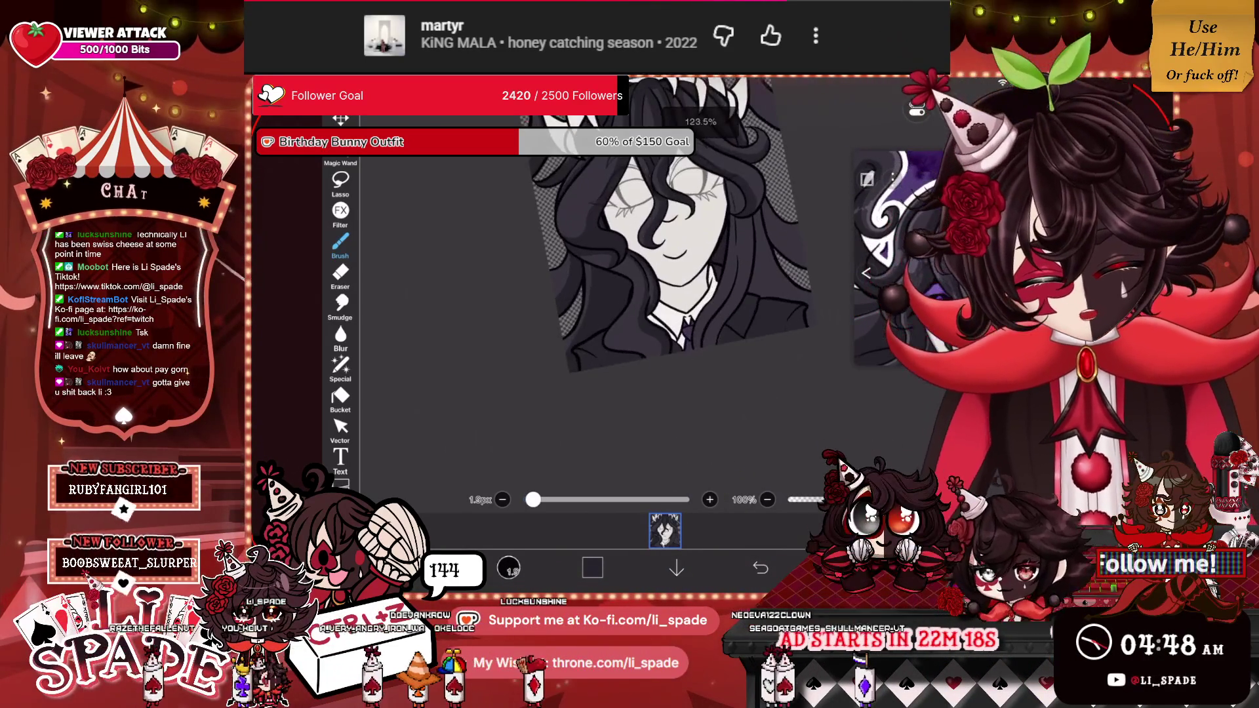
pyautogui.scroll(2, 643, 262)
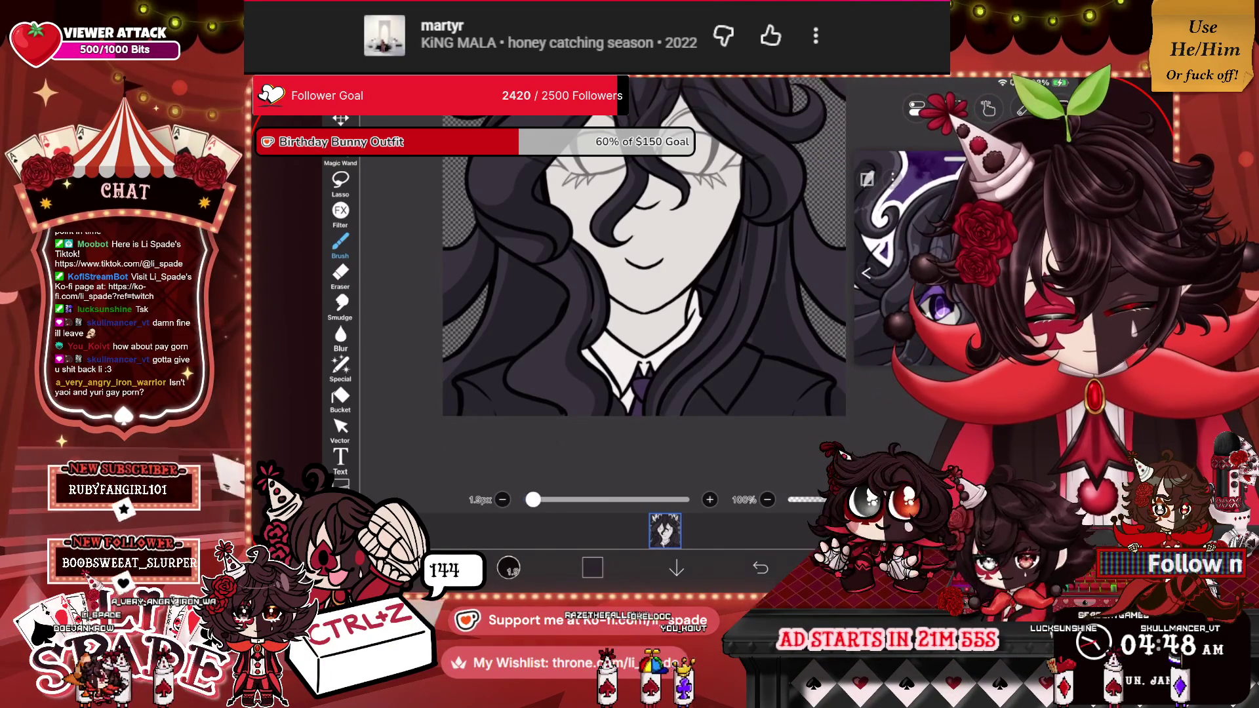
pyautogui.moveTo(754, 325); pyautogui.dragTo(780, 226)
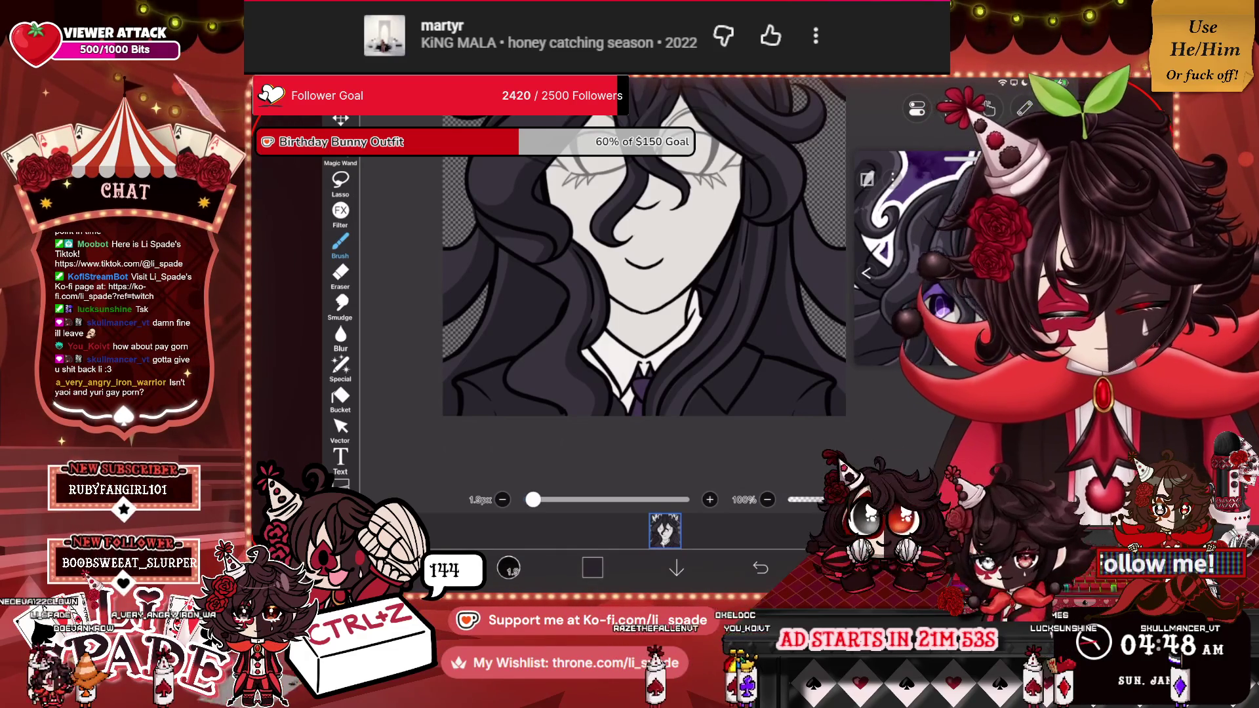
pyautogui.scroll(3, 620, 265)
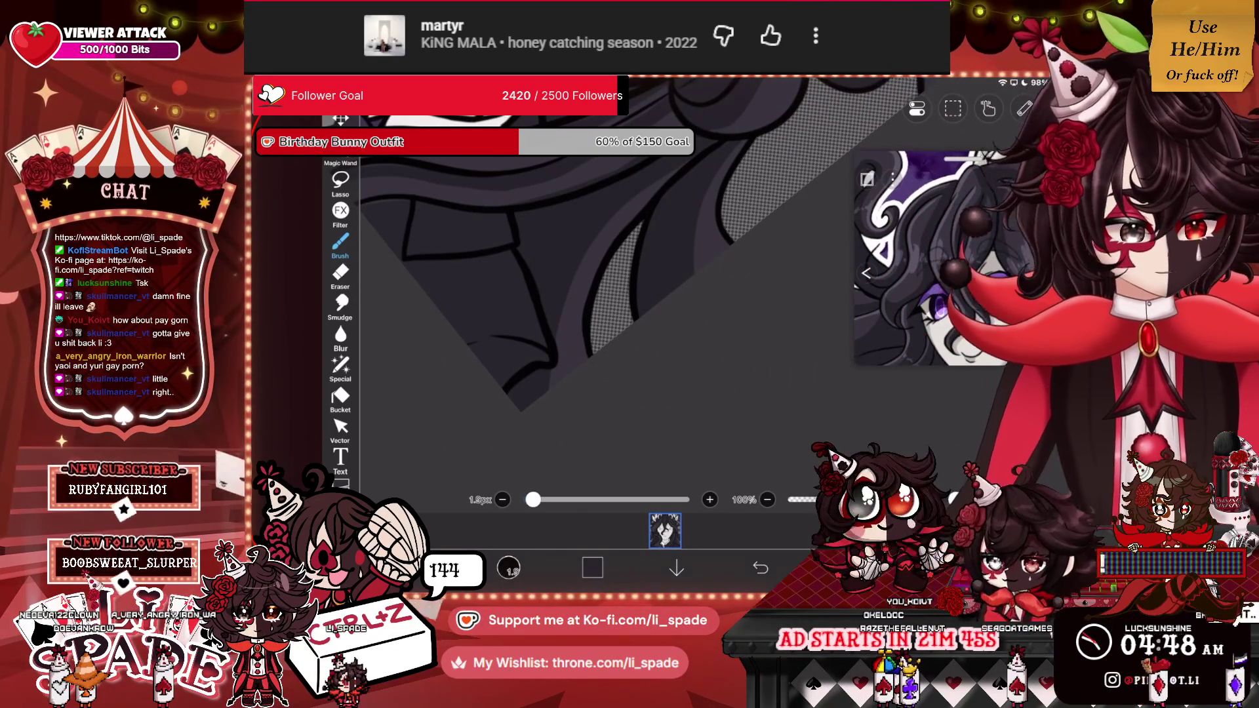
pyautogui.scroll(2, 591, 262)
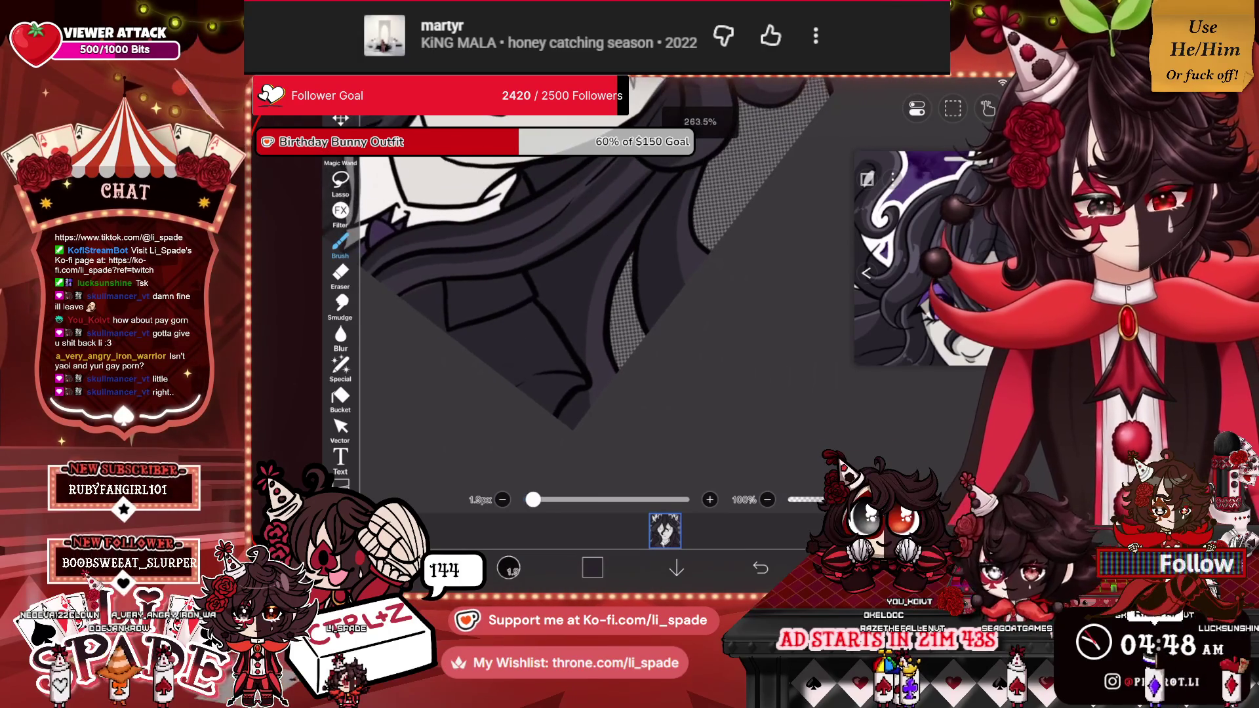
pyautogui.scroll(-3, 591, 275)
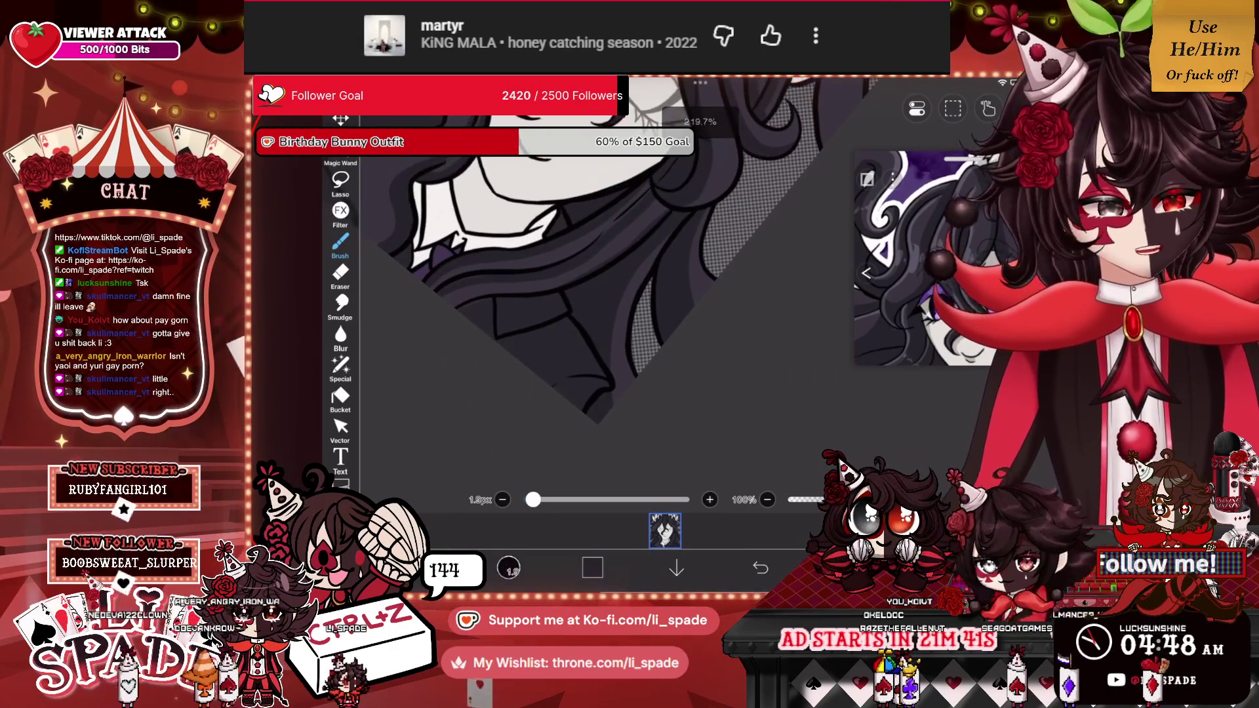
pyautogui.scroll(-2, 590, 276)
pyautogui.scroll(3, 557, 315)
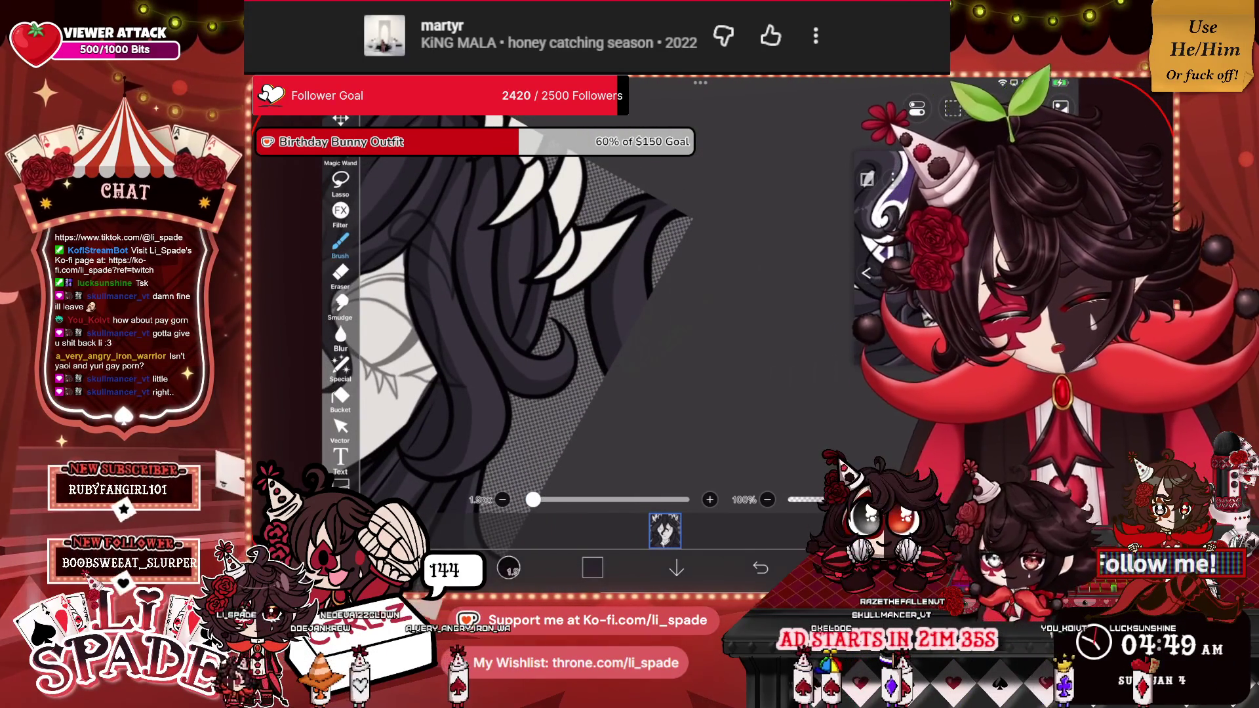
pyautogui.scroll(-5, 630, 295)
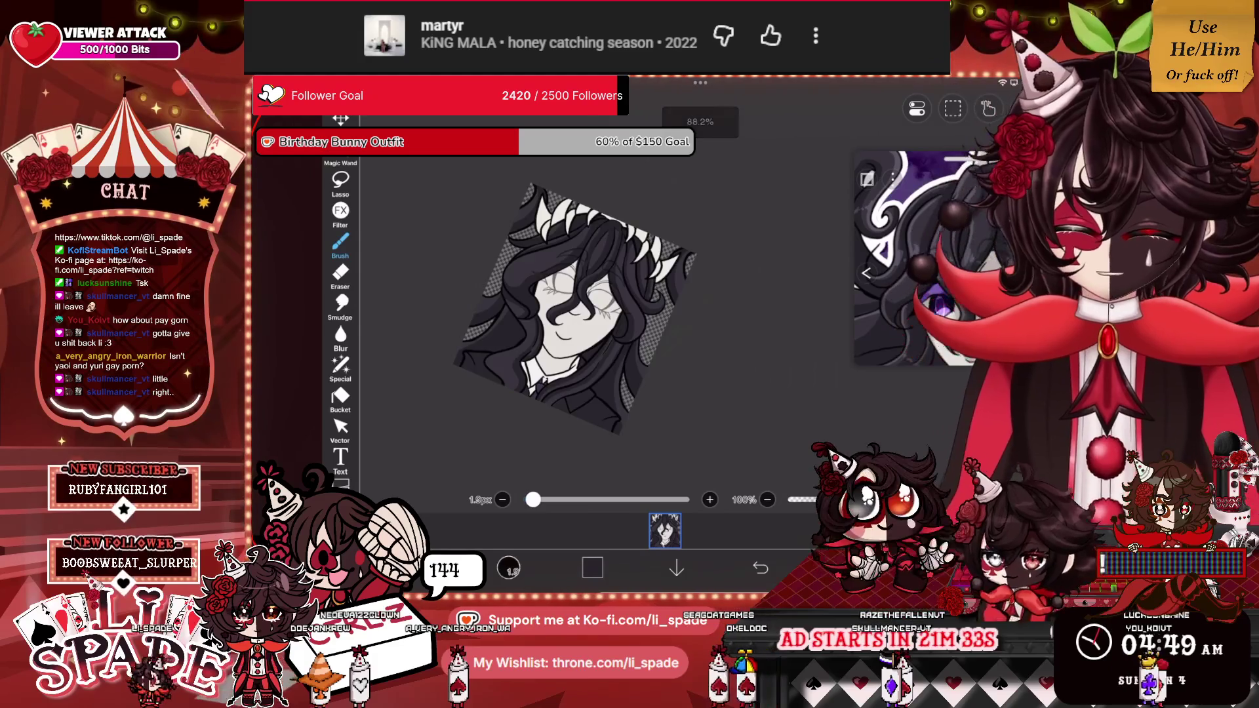
pyautogui.scroll(5, 656, 262)
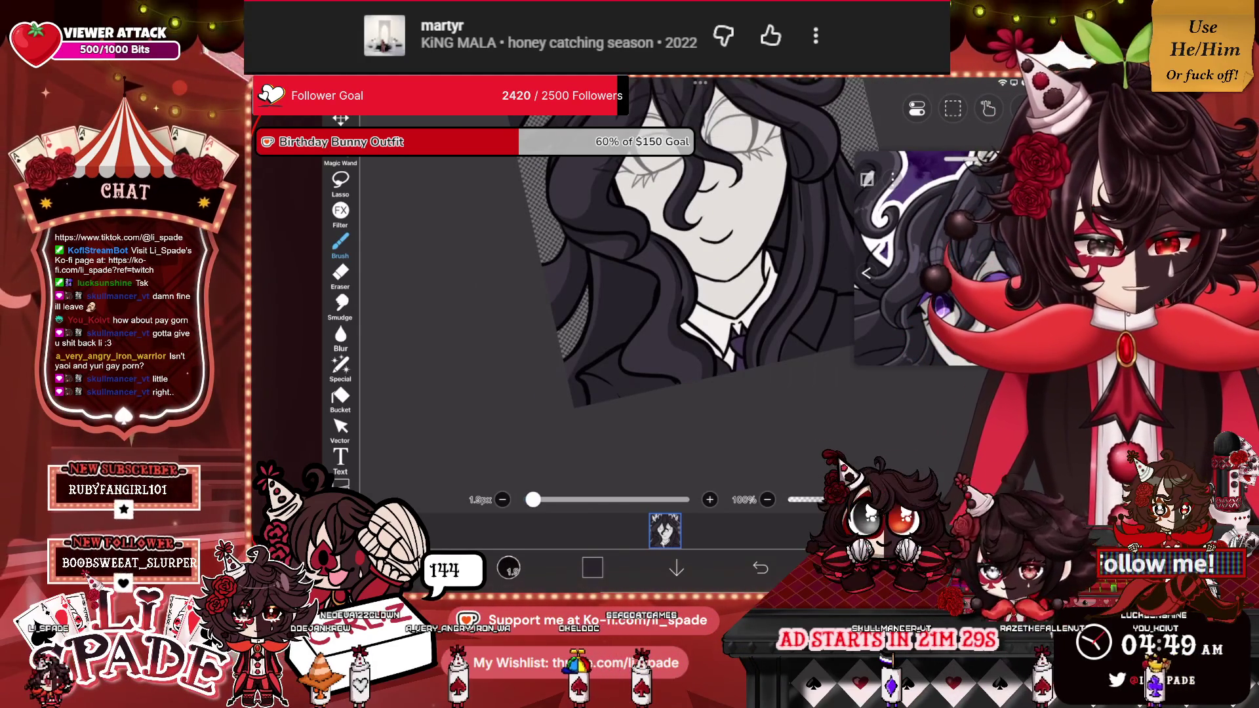
pyautogui.scroll(4, 630, 275)
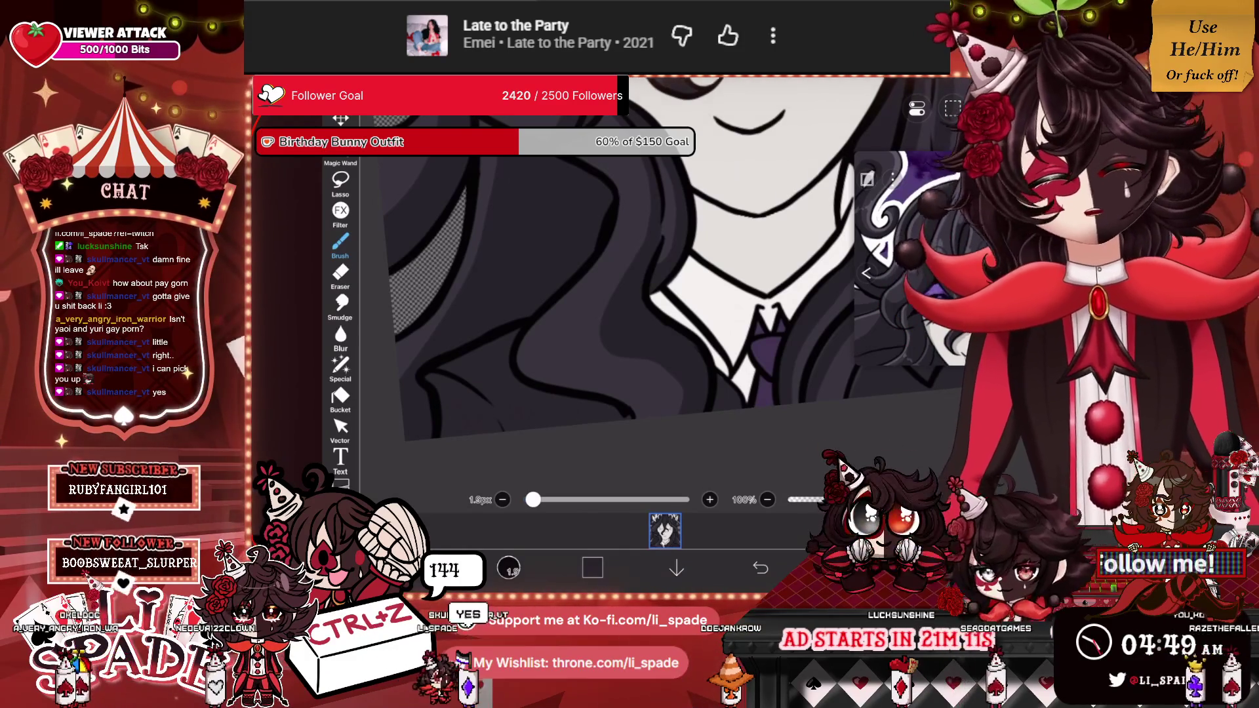
pyautogui.scroll(-3, 630, 263)
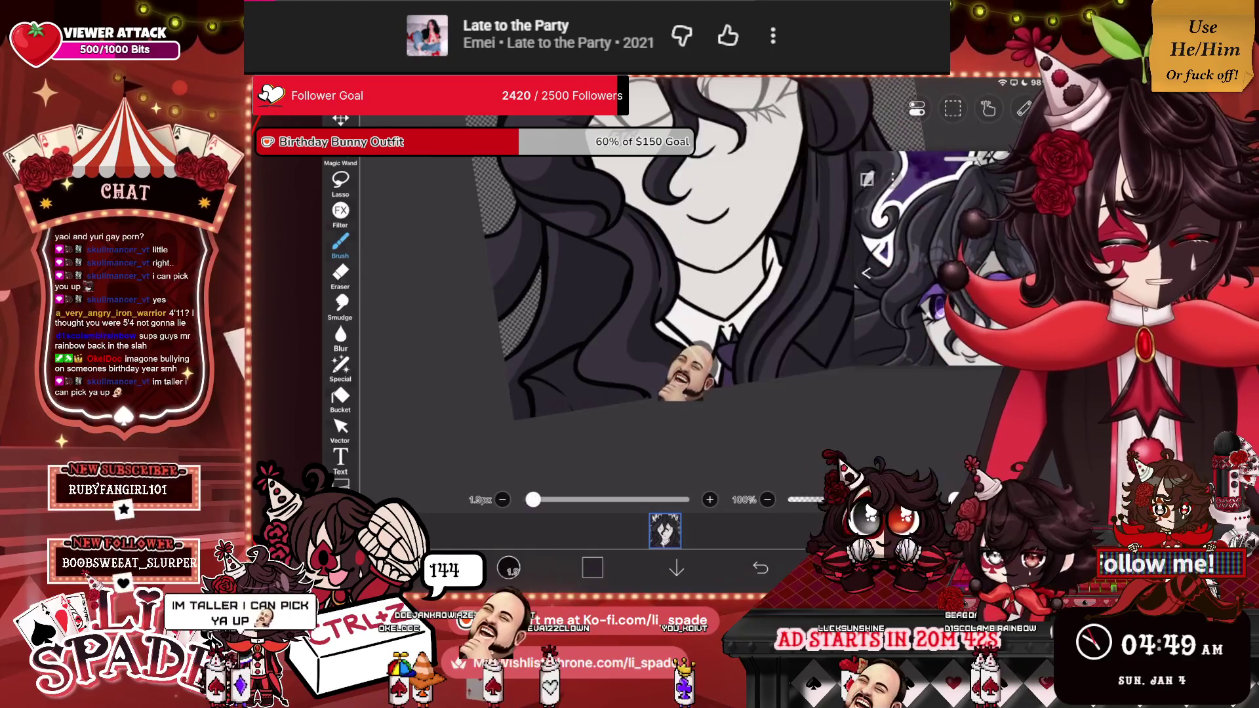
pyautogui.scroll(5, 623, 295)
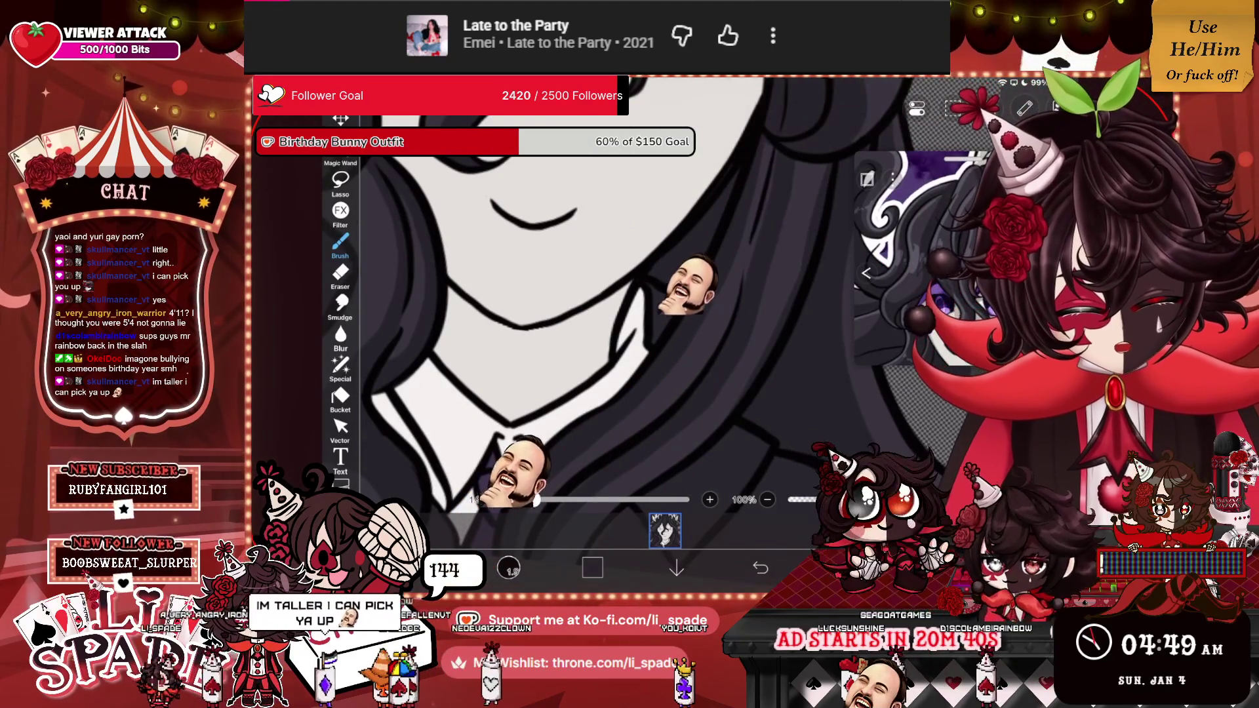
pyautogui.scroll(2, 571, 315)
pyautogui.scroll(-5, 616, 314)
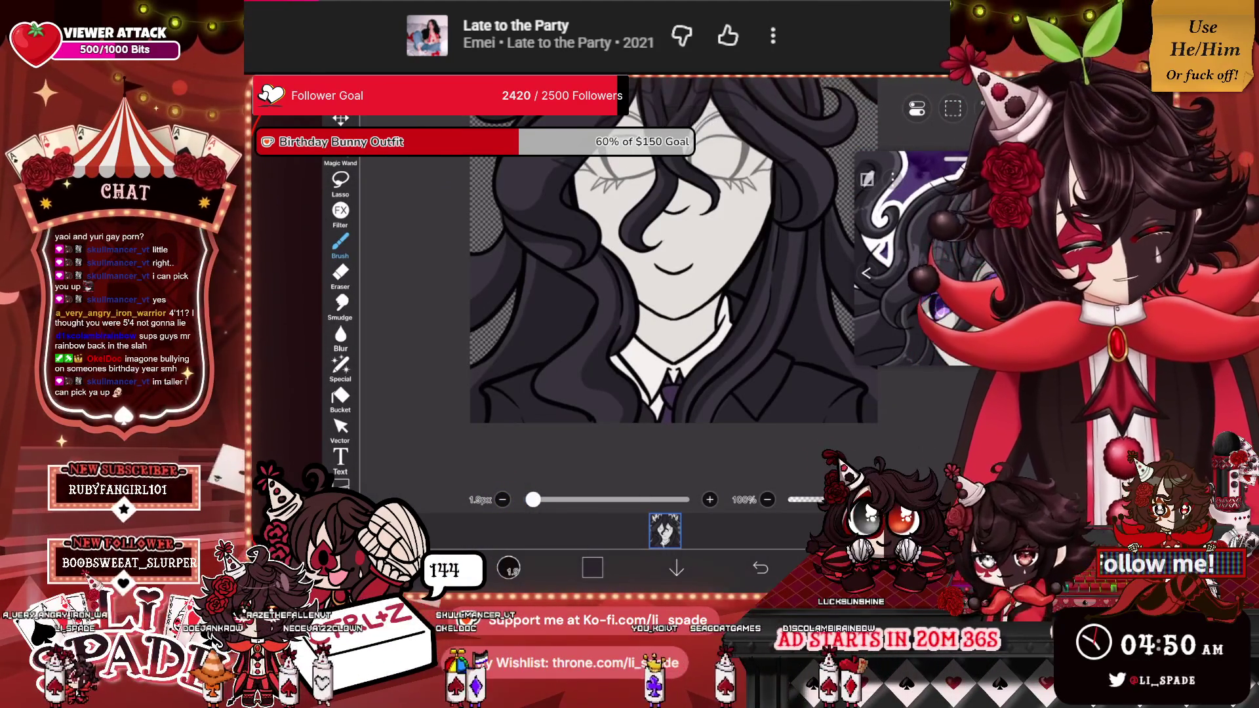
pyautogui.scroll(-2, 682, 256)
pyautogui.scroll(4, 721, 368)
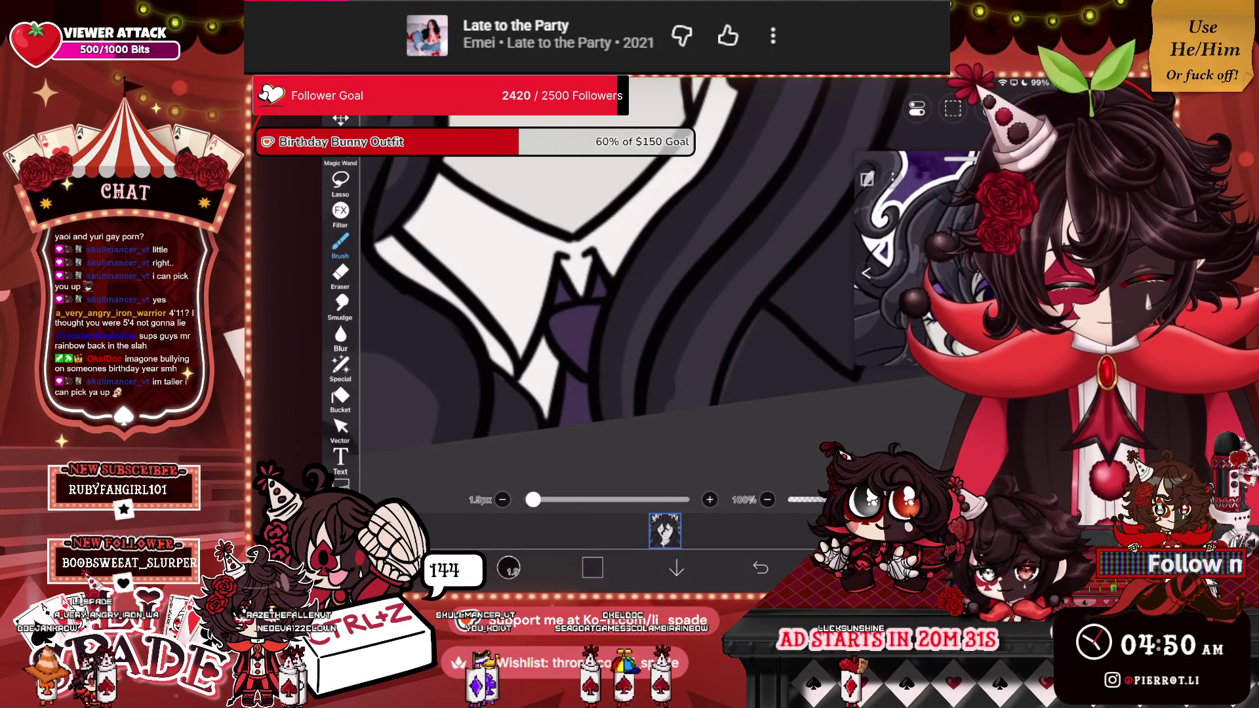
pyautogui.scroll(-4, 616, 308)
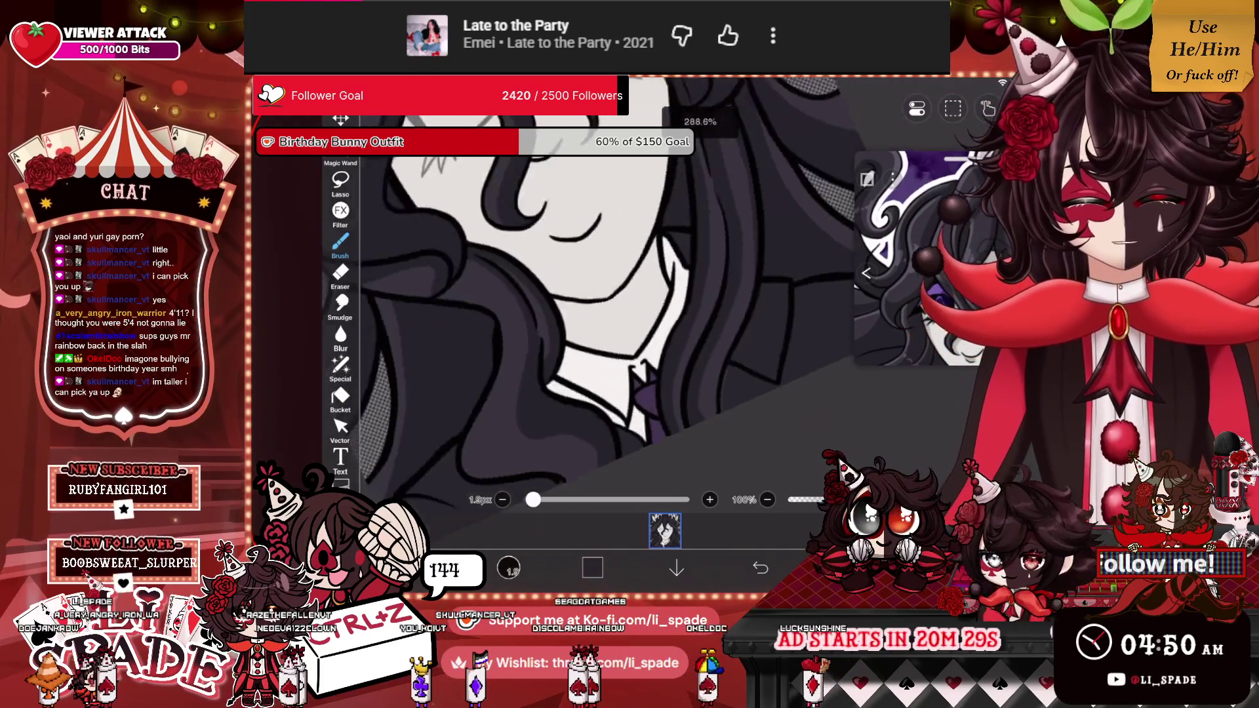
pyautogui.scroll(-1, 603, 308)
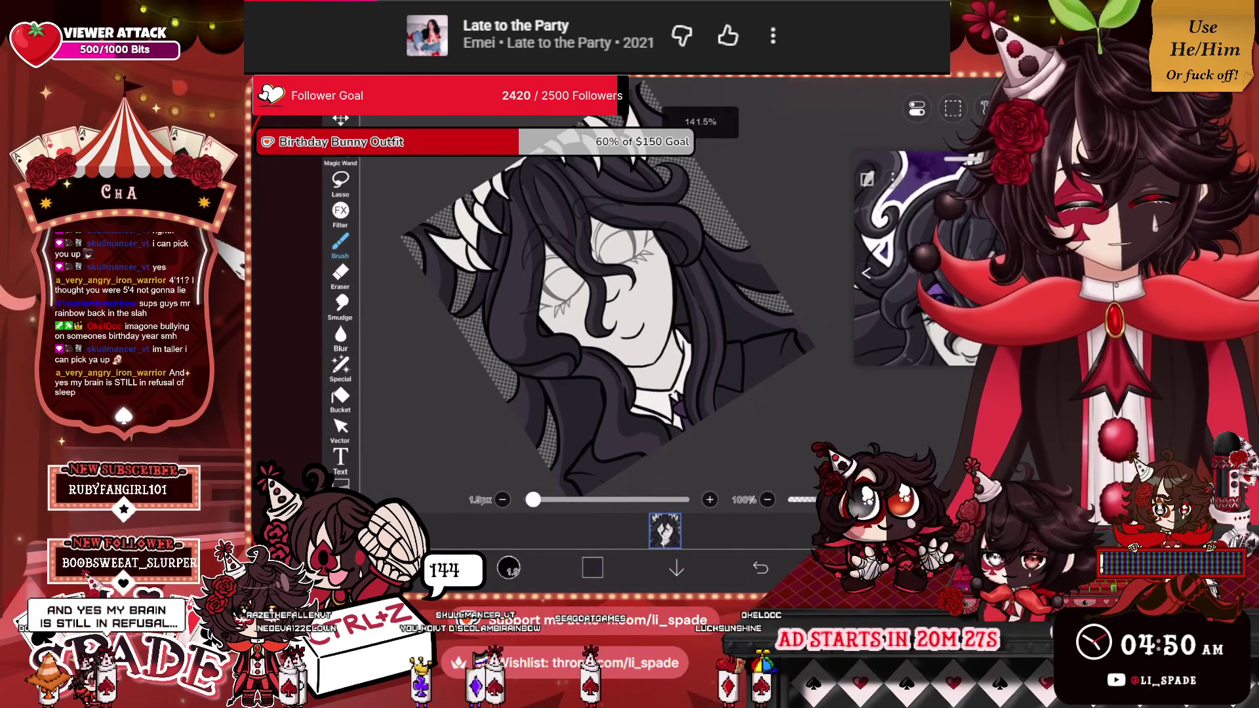
pyautogui.scroll(2, 603, 308)
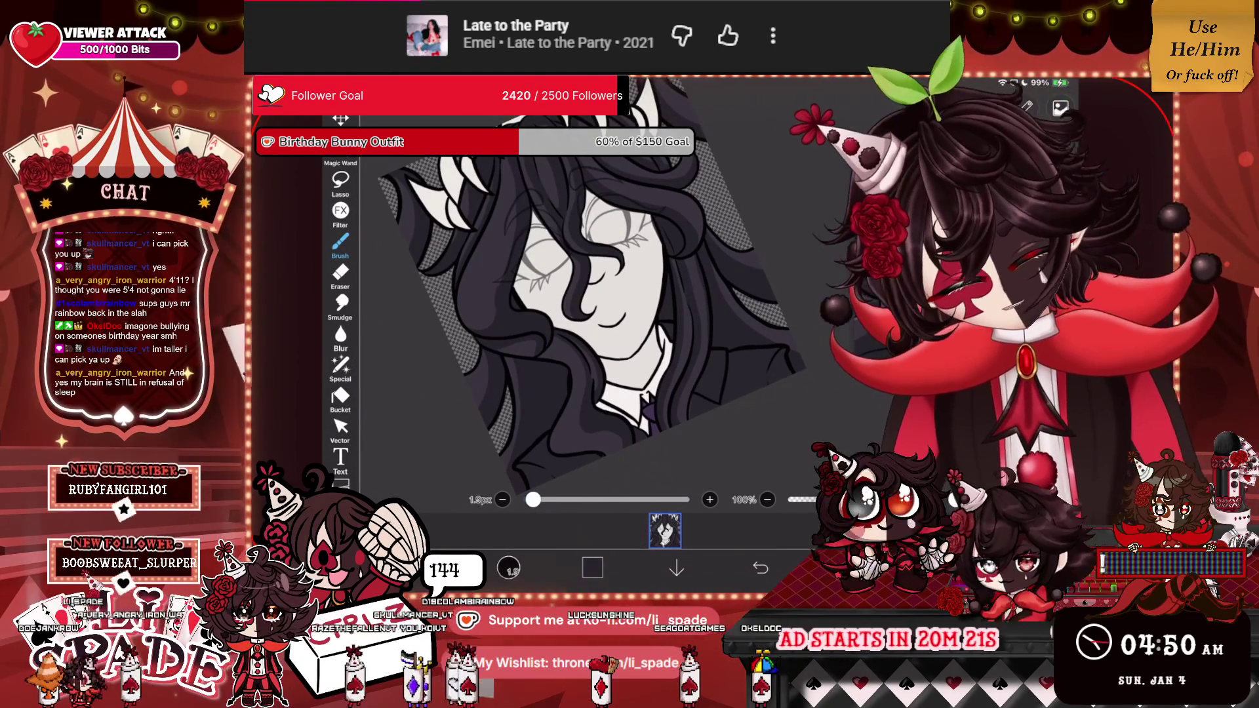
pyautogui.scroll(5, 590, 308)
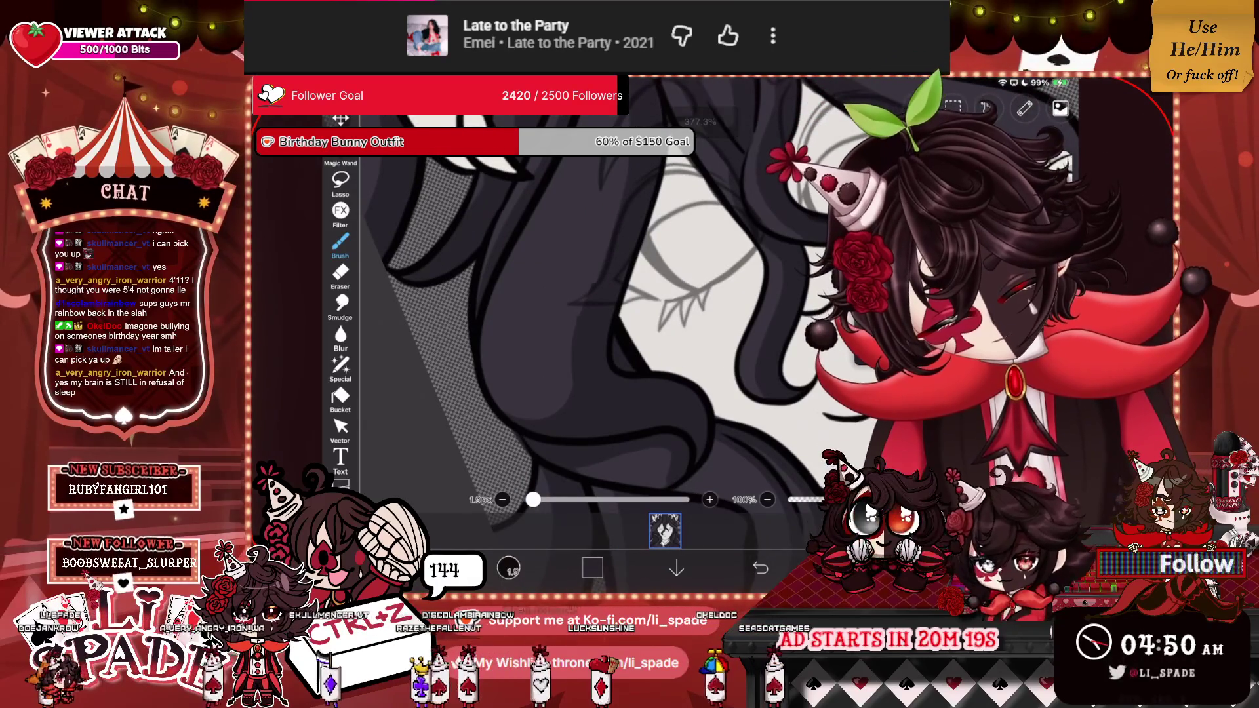
pyautogui.scroll(5, 591, 314)
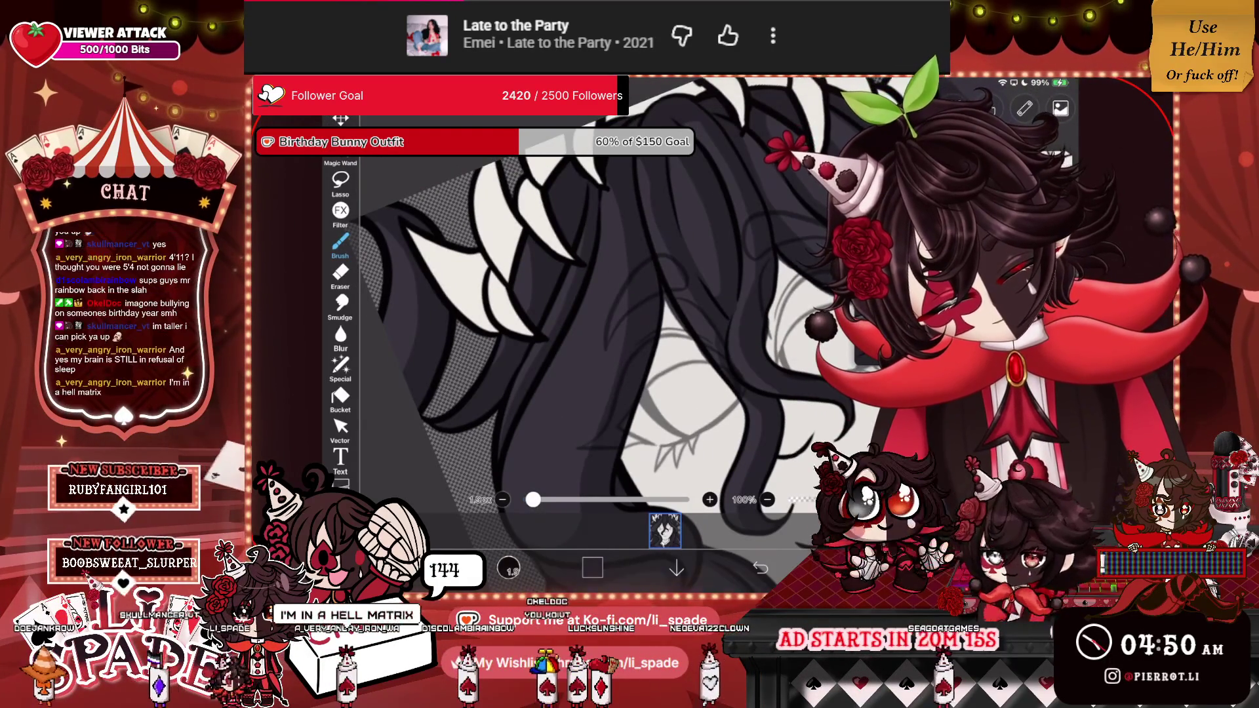
pyautogui.scroll(-5, 591, 315)
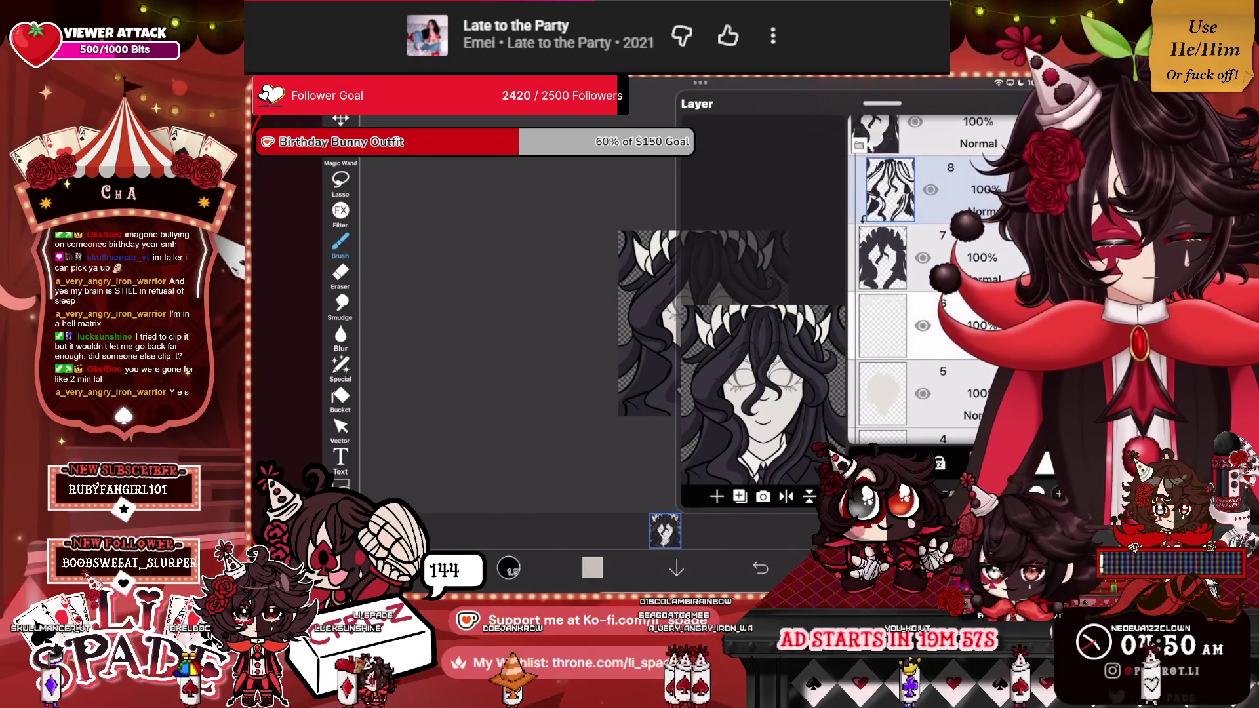
# Add a blank layer with Clipping on, then close the Layer panel.
pyautogui.click(717, 497)
pyautogui.click(877, 428)
pyautogui.click(665, 530)
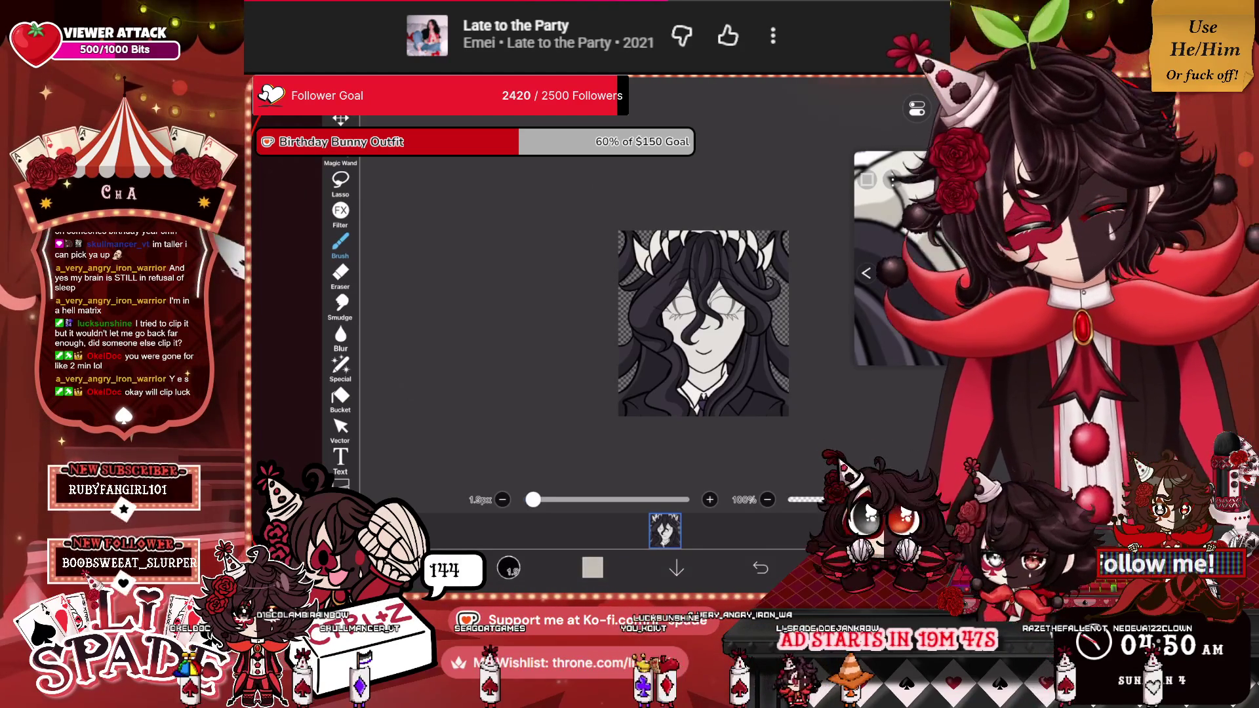
# Zoom in and shade the left, middle and right fangs with light grey strokes.
pyautogui.scroll(5, 695, 249)
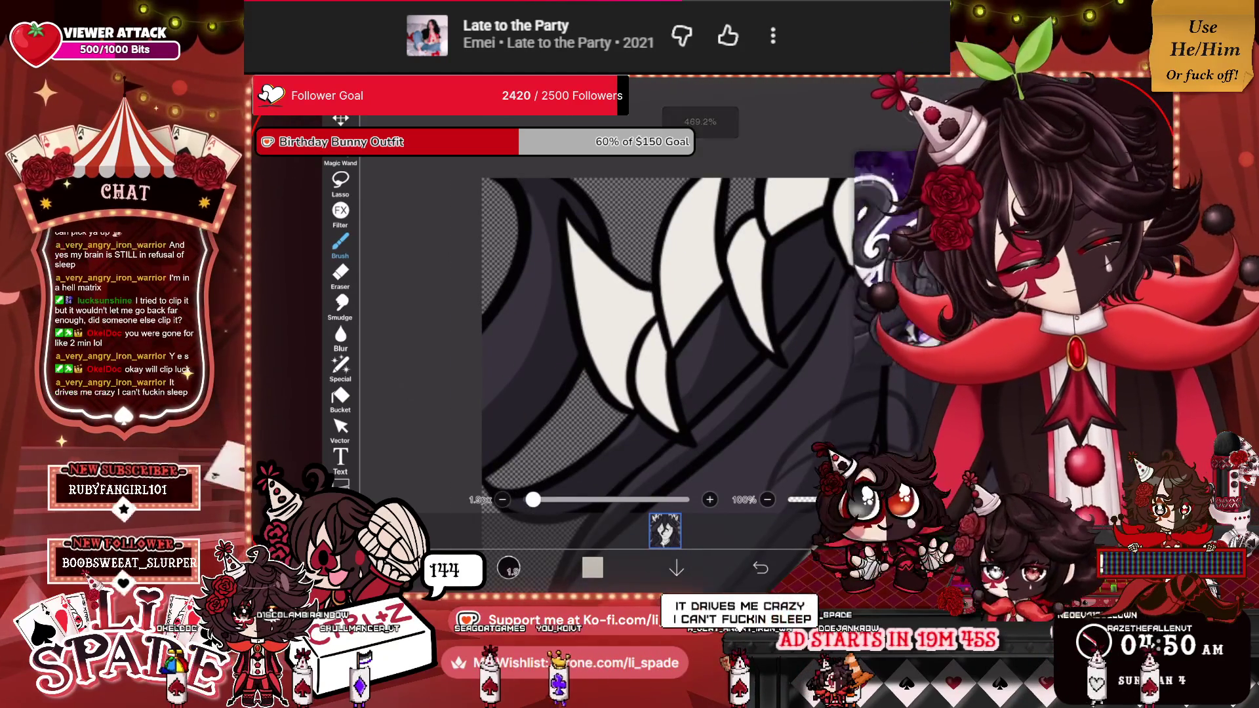
pyautogui.moveTo(576, 249); pyautogui.dragTo(617, 351)
pyautogui.moveTo(620, 393)
pyautogui.mouseDown()
pyautogui.moveTo(642, 308)
pyautogui.moveTo(601, 256)
pyautogui.mouseUp()
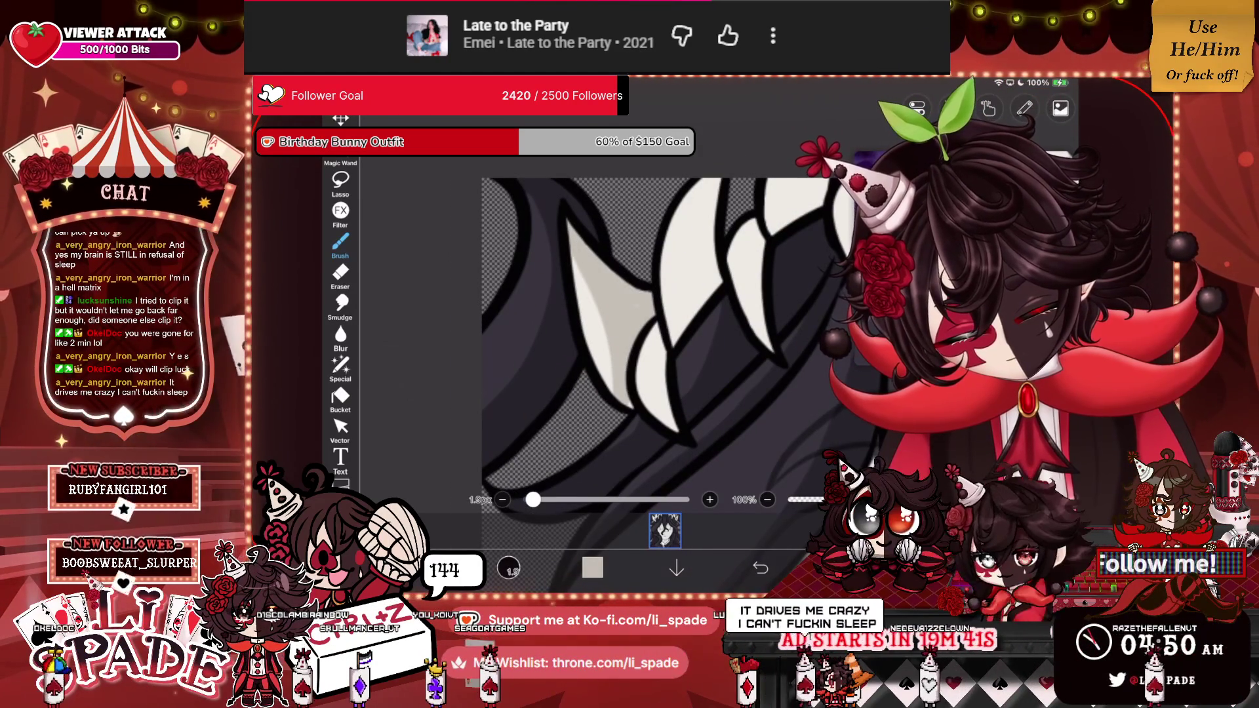
pyautogui.moveTo(663, 426)
pyautogui.mouseDown()
pyautogui.moveTo(649, 328)
pyautogui.moveTo(698, 193)
pyautogui.mouseUp()
pyautogui.moveTo(682, 344)
pyautogui.mouseDown()
pyautogui.moveTo(715, 266)
pyautogui.moveTo(761, 220)
pyautogui.mouseUp()
pyautogui.moveTo(771, 350); pyautogui.dragTo(751, 282)
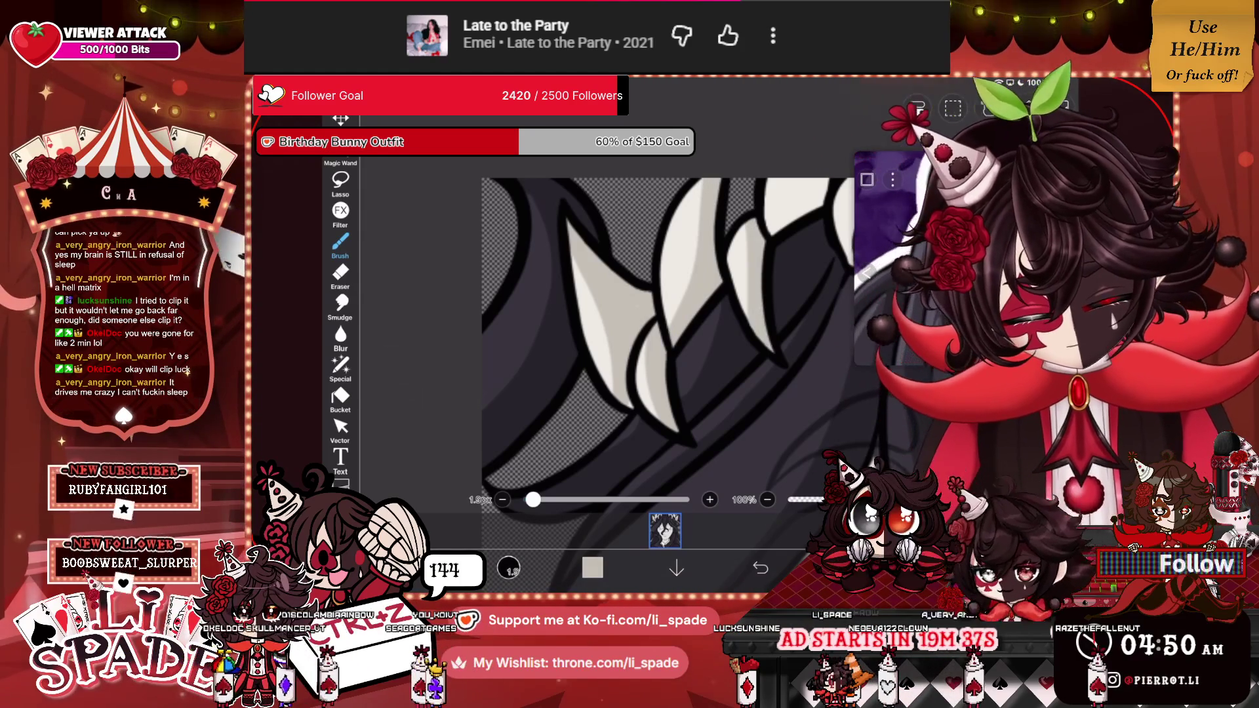
# Rotate the canvas and add dark shading strokes across and around the fangs.
pyautogui.moveTo(655, 328)
pyautogui.mouseDown()
pyautogui.moveTo(557, 367)
pyautogui.moveTo(538, 354)
pyautogui.mouseUp()
pyautogui.moveTo(557, 255)
pyautogui.mouseDown()
pyautogui.moveTo(710, 220)
pyautogui.moveTo(754, 263)
pyautogui.mouseUp()
pyautogui.moveTo(623, 328); pyautogui.dragTo(584, 341)
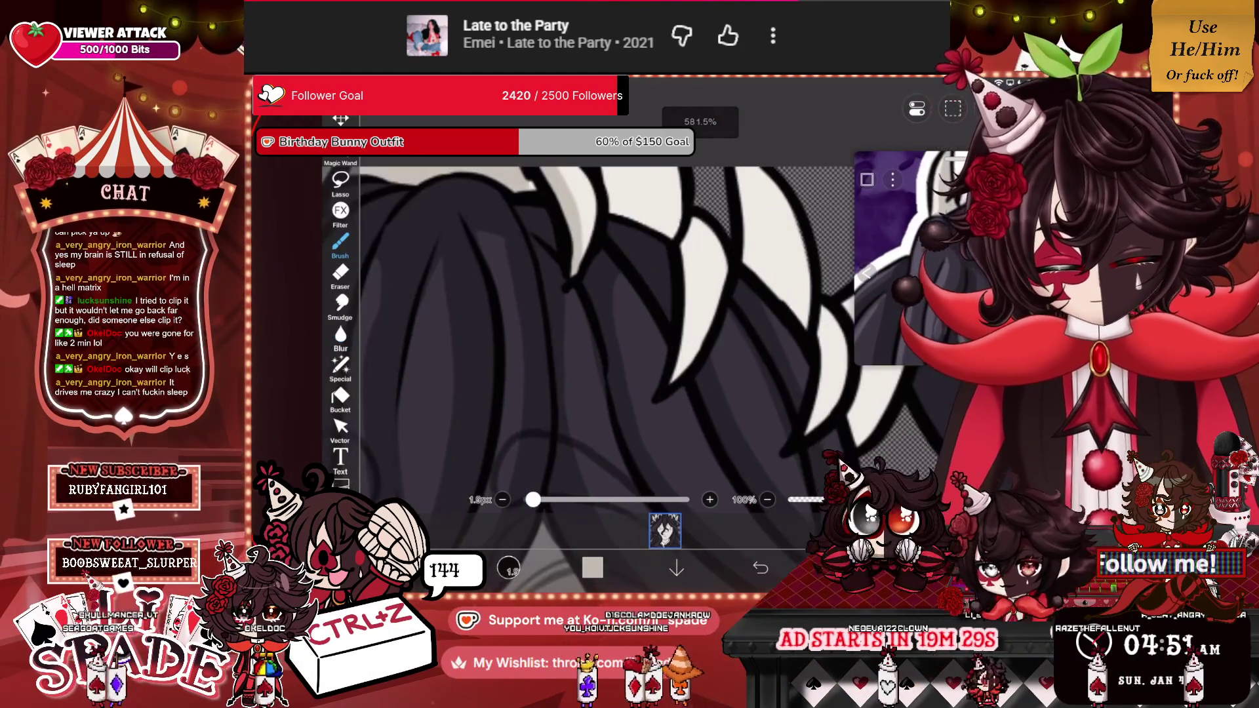
pyautogui.moveTo(699, 223)
pyautogui.mouseDown()
pyautogui.moveTo(689, 367)
pyautogui.moveTo(686, 302)
pyautogui.mouseUp()
pyautogui.moveTo(590, 328); pyautogui.dragTo(564, 302)
pyautogui.moveTo(626, 157)
pyautogui.mouseDown()
pyautogui.moveTo(679, 302)
pyautogui.moveTo(621, 258)
pyautogui.mouseUp()
# Darken the hair beside the fangs with more dark shading.
pyautogui.moveTo(711, 295); pyautogui.dragTo(686, 425)
pyautogui.moveTo(771, 323); pyautogui.dragTo(729, 430)
pyautogui.moveTo(797, 210); pyautogui.dragTo(748, 331)
pyautogui.moveTo(754, 263); pyautogui.dragTo(732, 315)
pyautogui.scroll(-5, 680, 371)
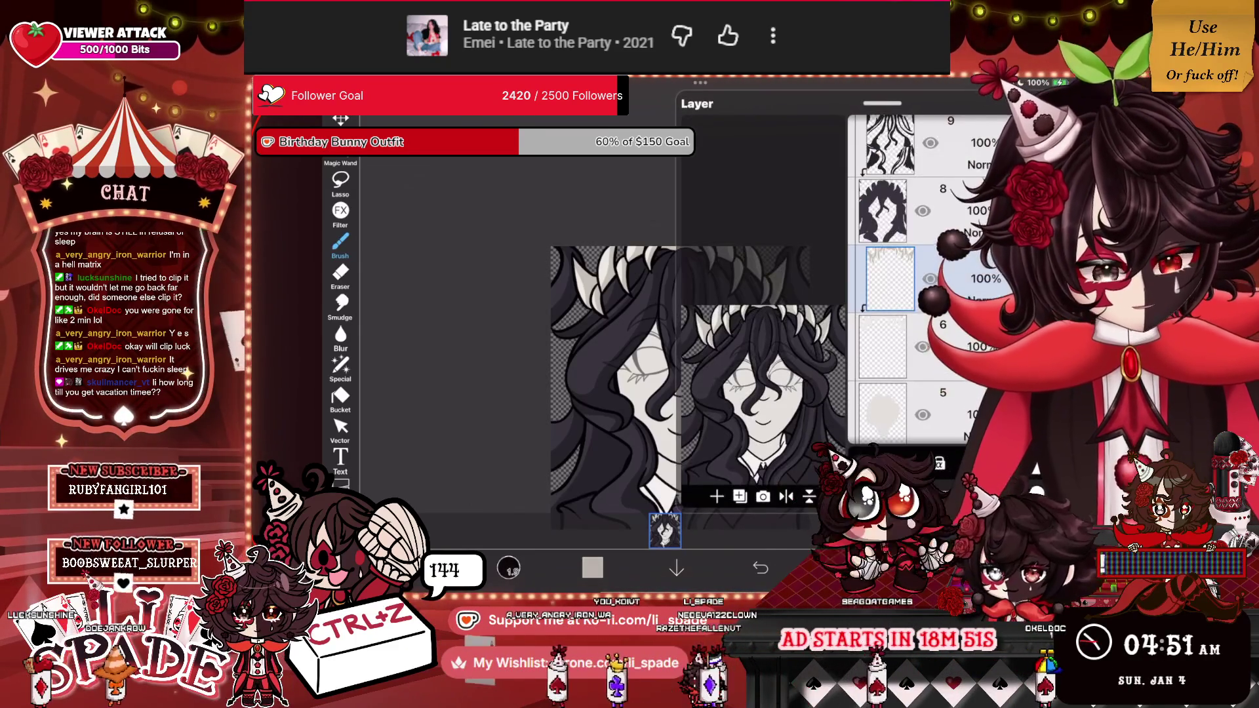
# Select layer 5 and add a new empty layer above it at 49% opacity.
pyautogui.scroll(-1, 918, 276)
pyautogui.click(883, 351)
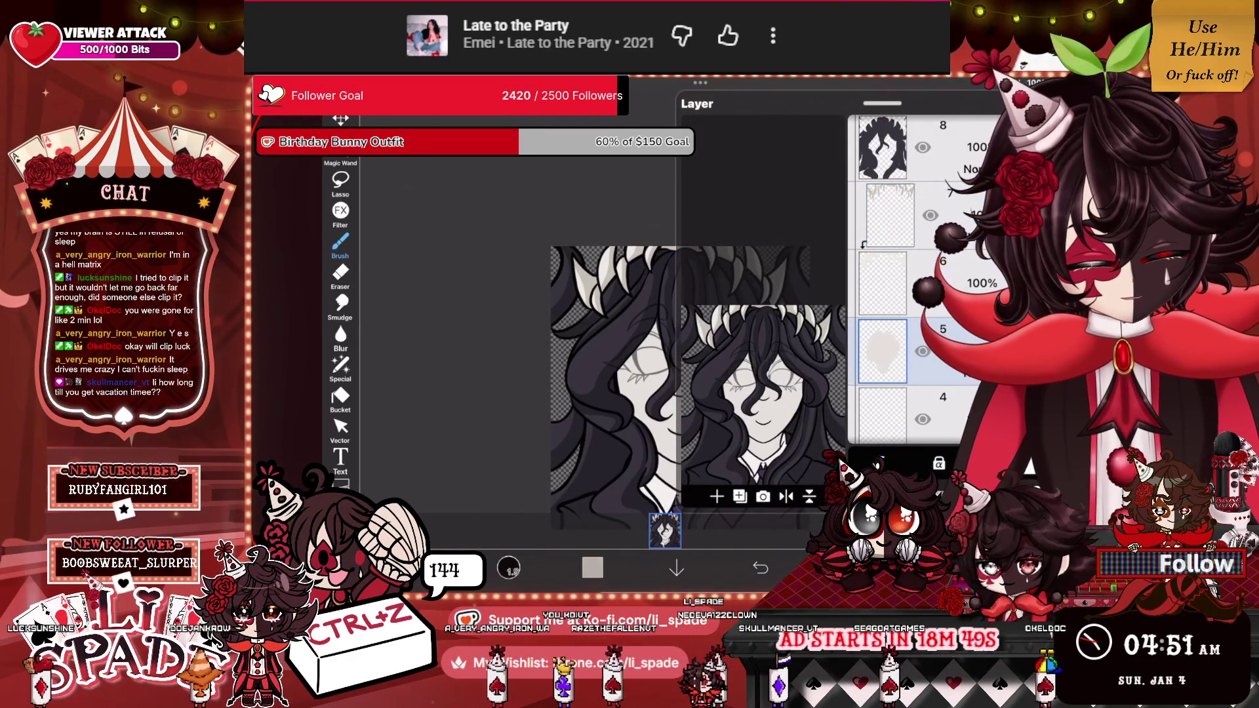
pyautogui.click(716, 496)
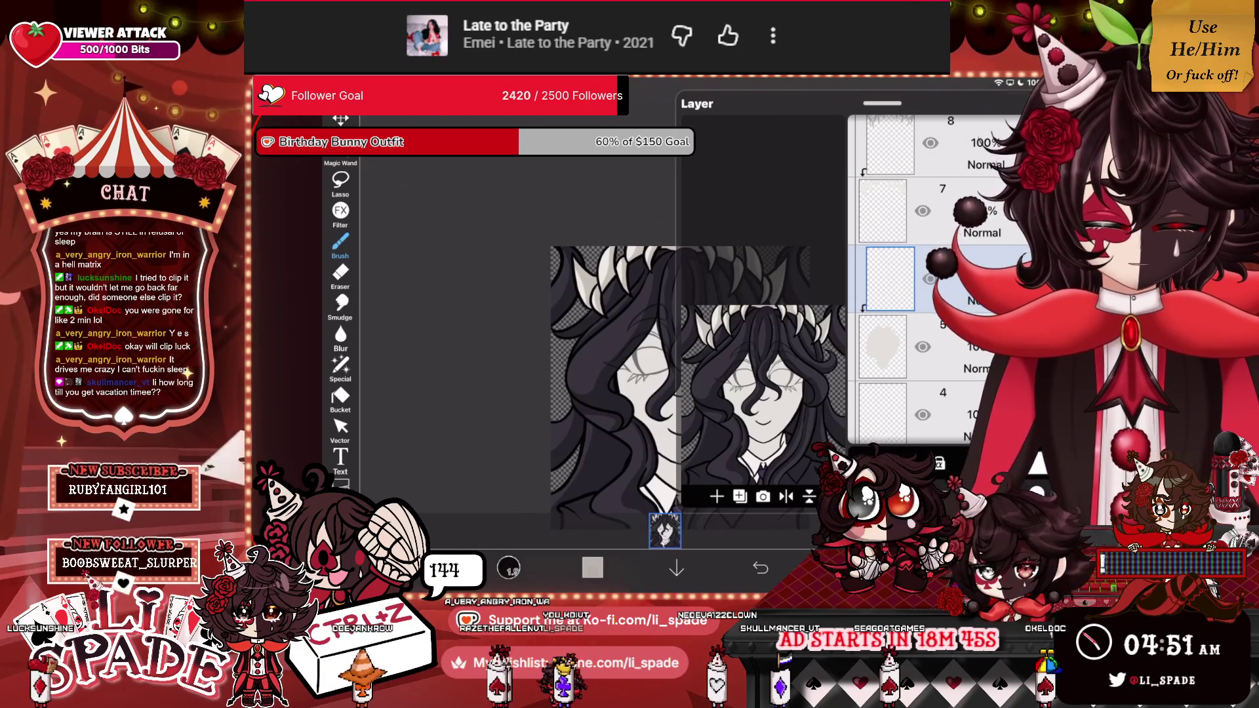
pyautogui.click(665, 530)
pyautogui.click(665, 529)
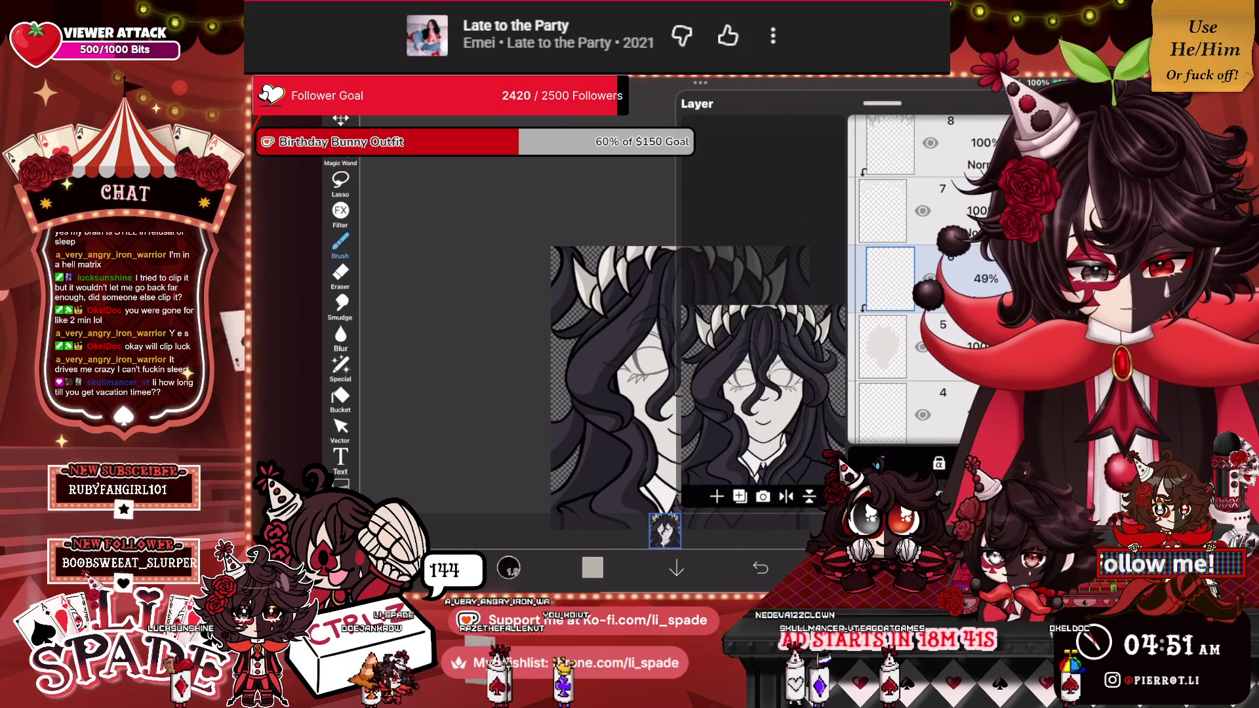
pyautogui.click(665, 530)
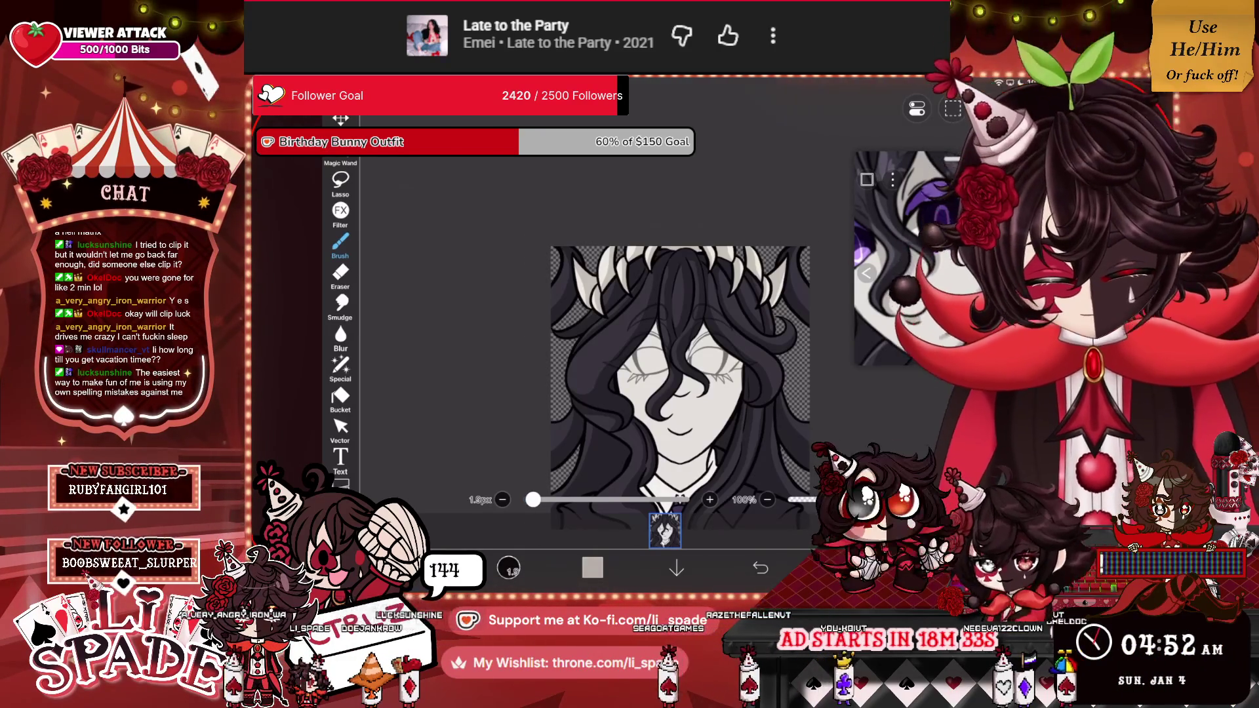
# Zoom into the face and brush soft grey shading down the cheek and jaw.
pyautogui.scroll(5, 656, 361)
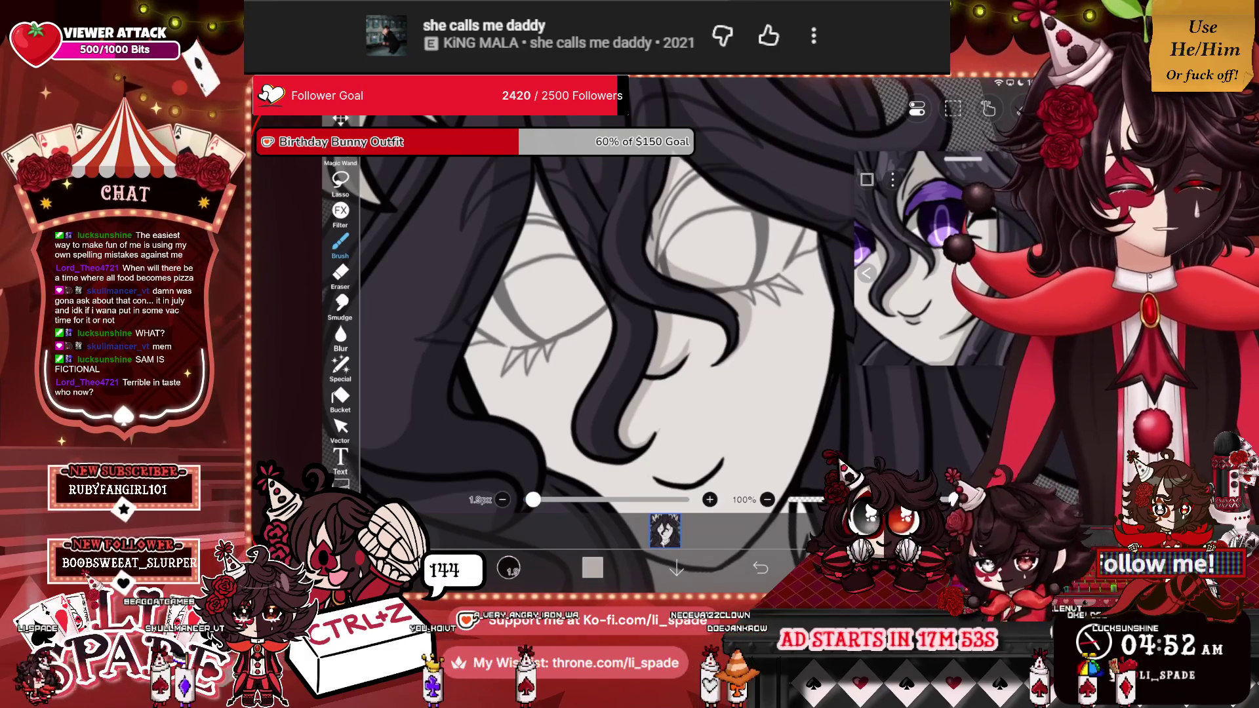
pyautogui.scroll(-2, 590, 328)
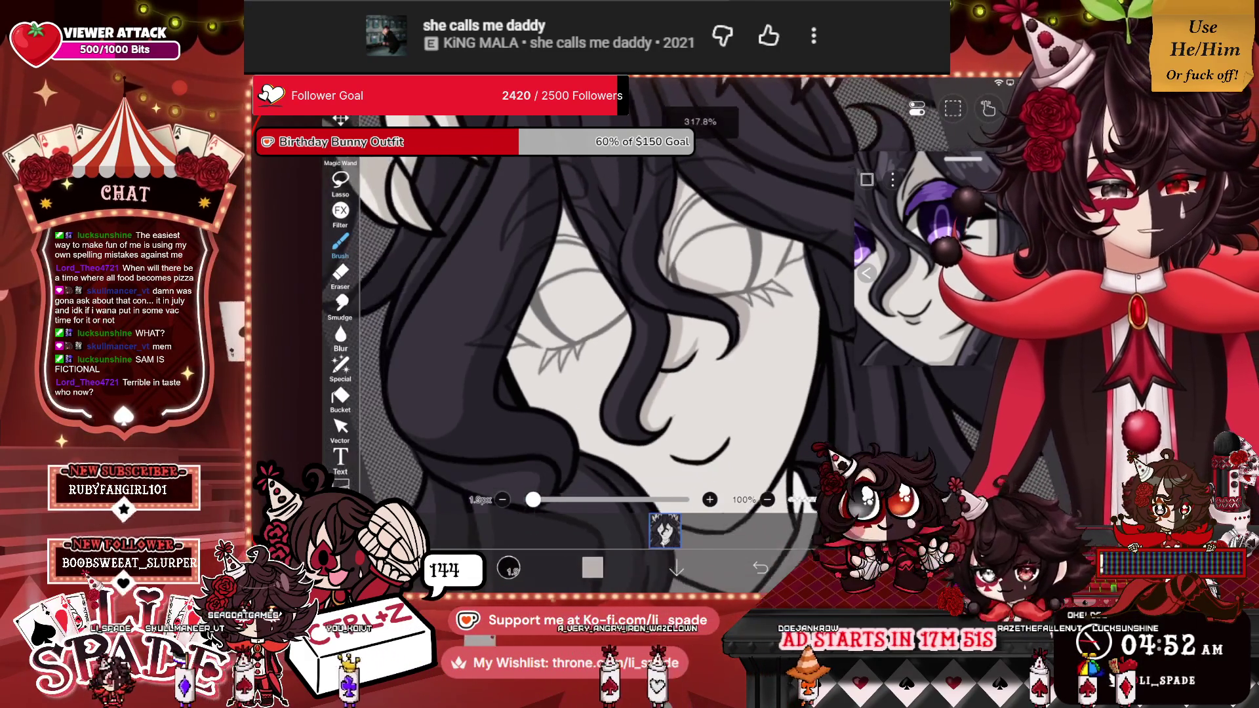
pyautogui.scroll(1, 603, 328)
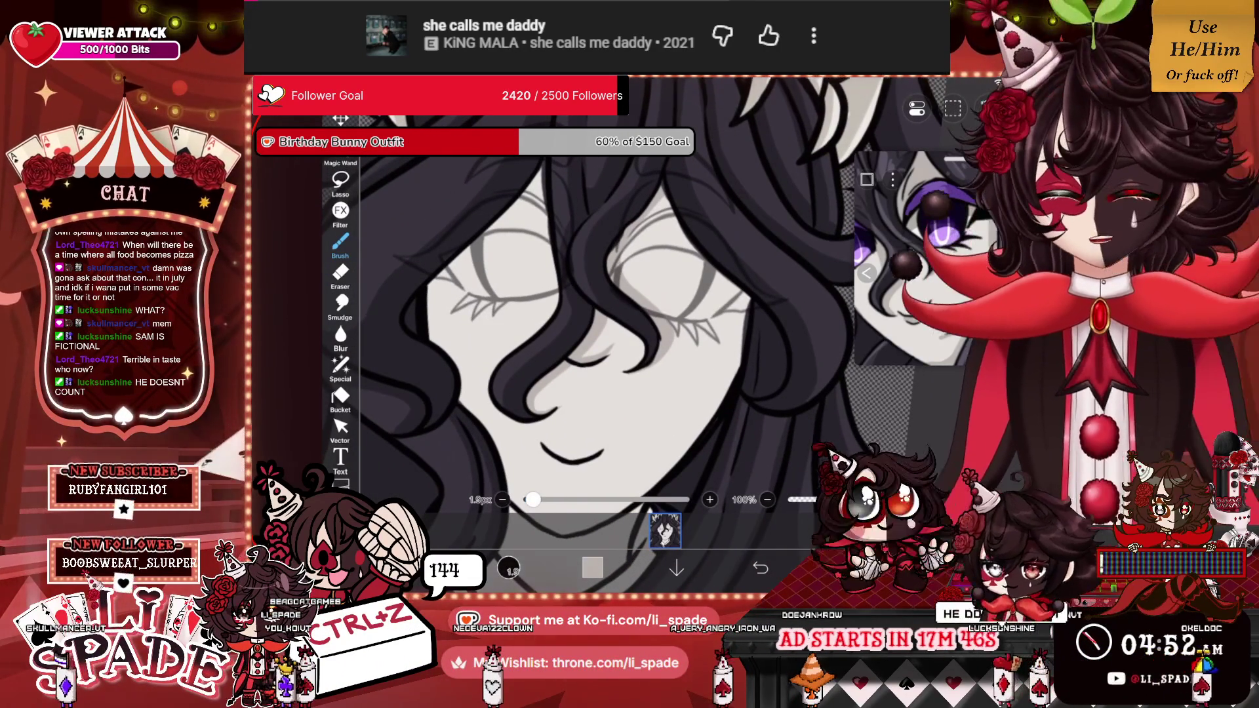
pyautogui.scroll(1, 591, 328)
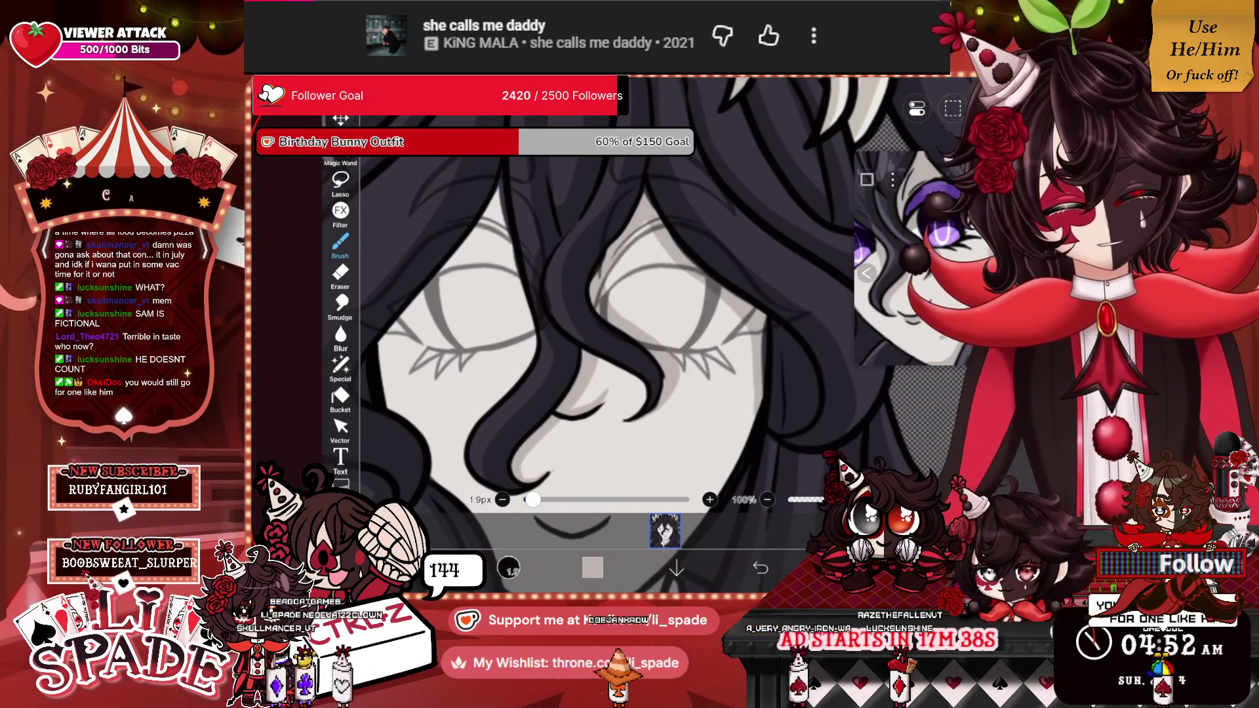
pyautogui.scroll(-5, 590, 328)
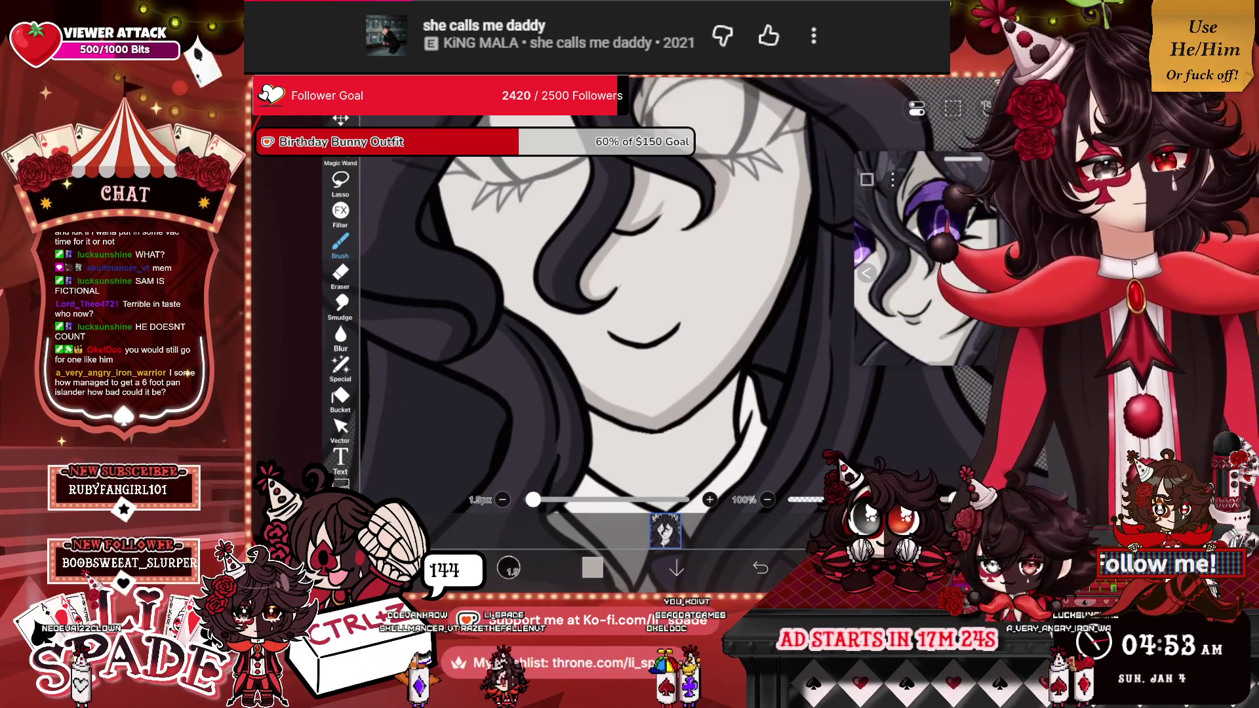
pyautogui.scroll(3, 590, 315)
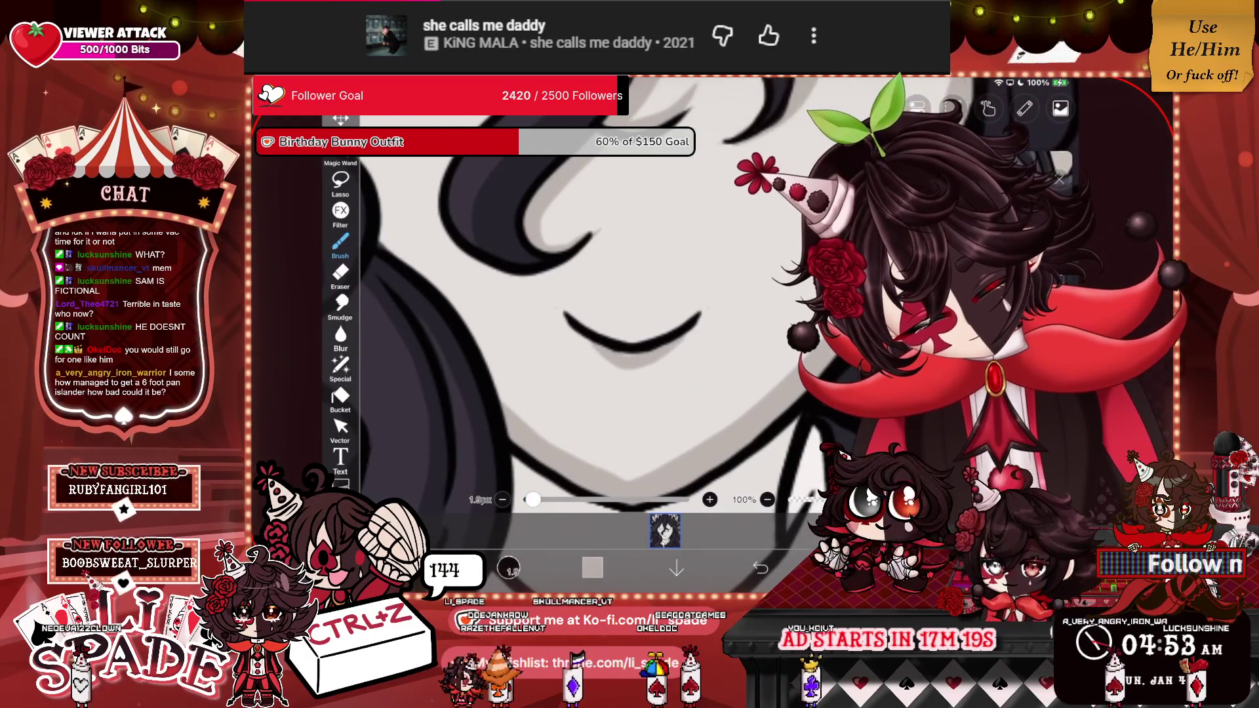
pyautogui.scroll(5, 590, 315)
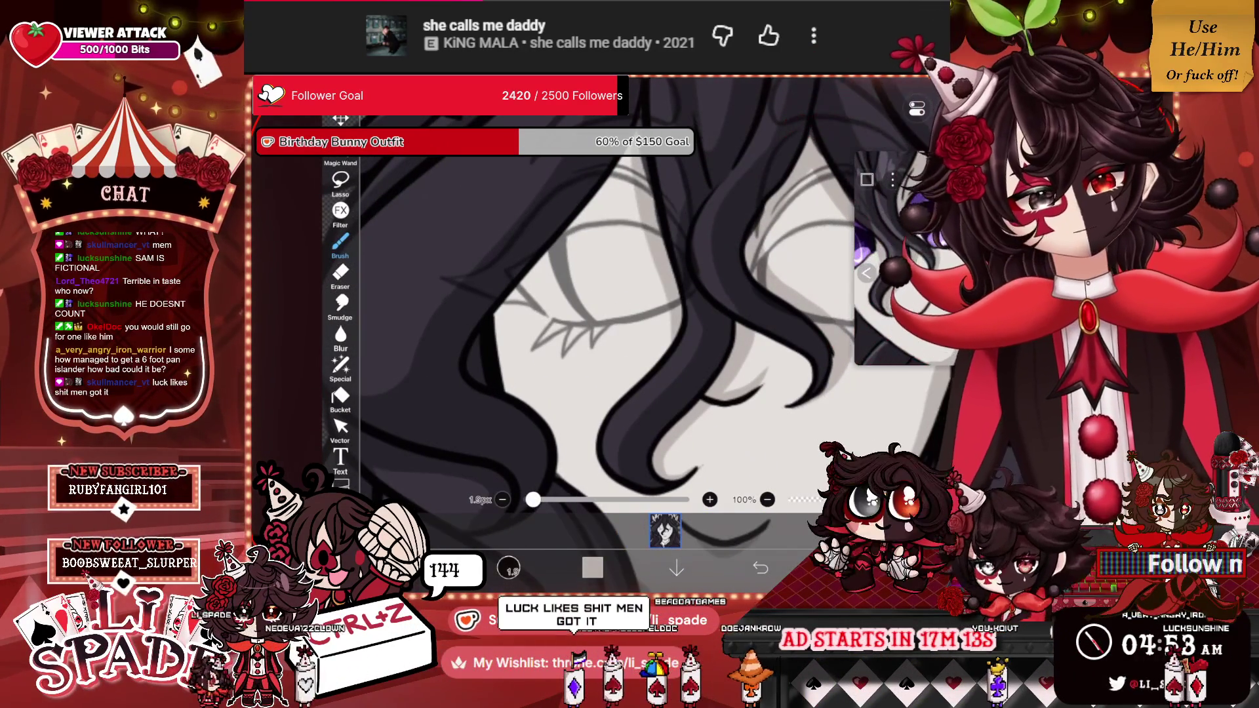
pyautogui.scroll(-2, 590, 302)
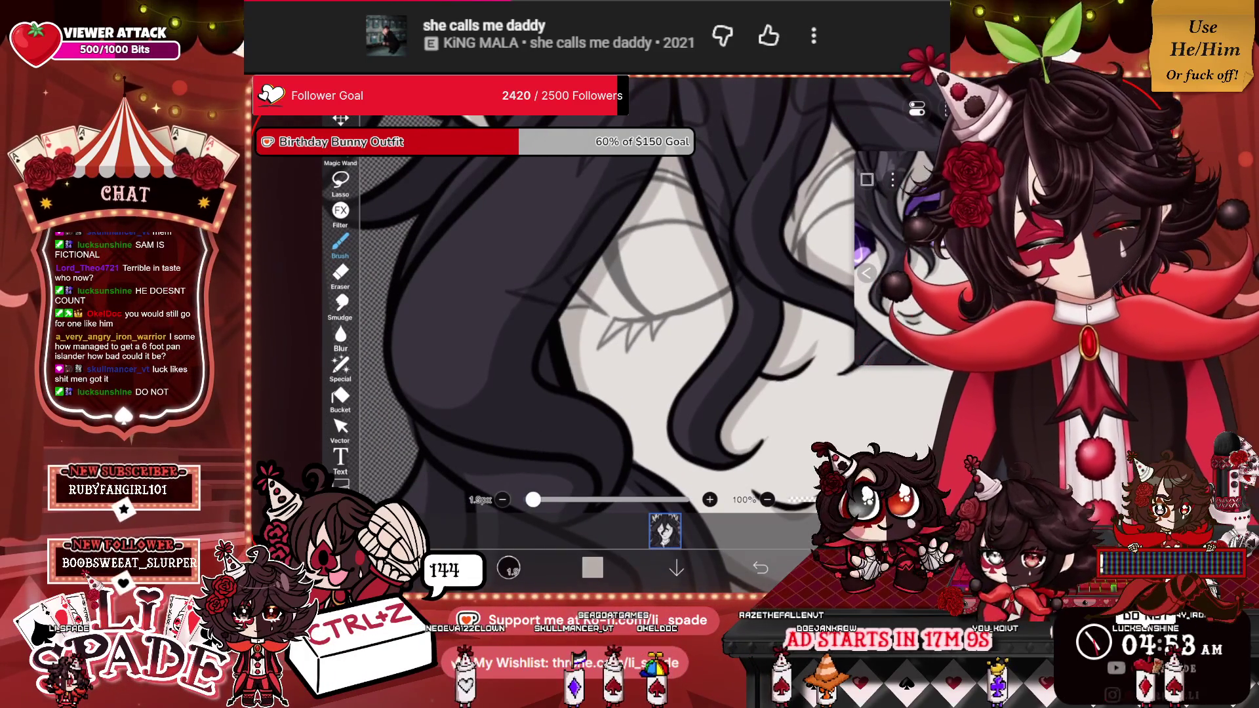
pyautogui.scroll(-1, 590, 302)
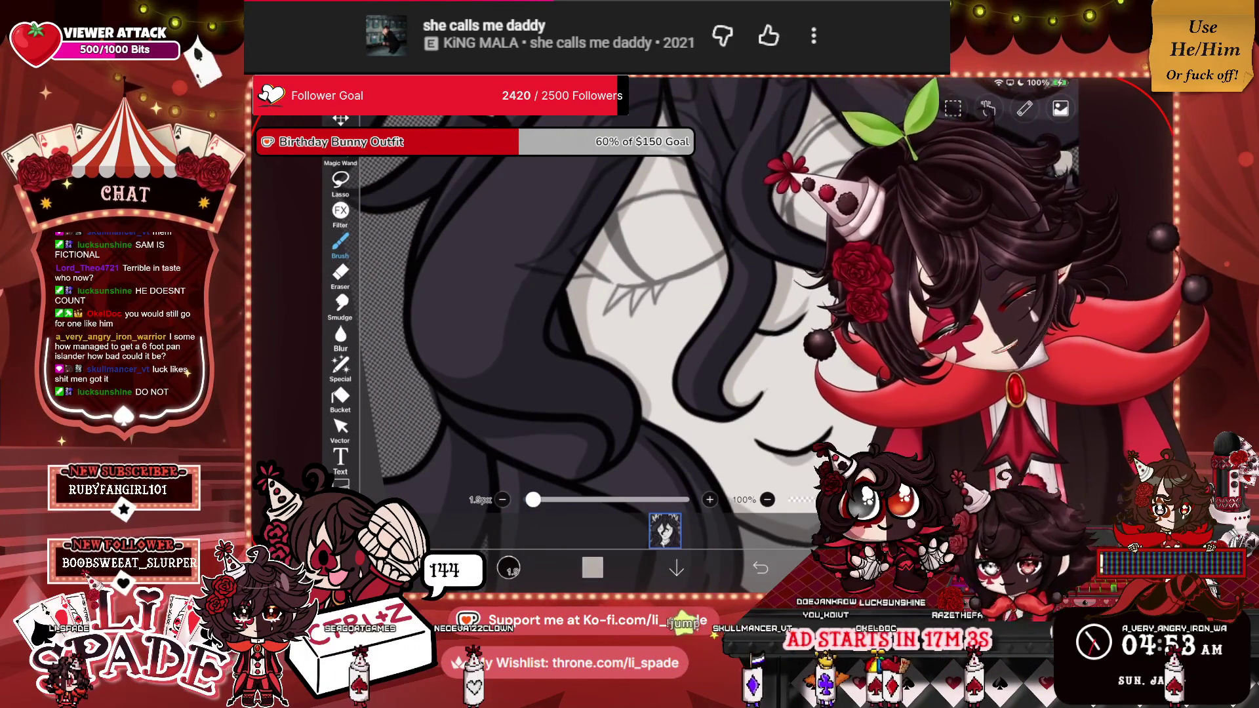
pyautogui.scroll(2, 590, 302)
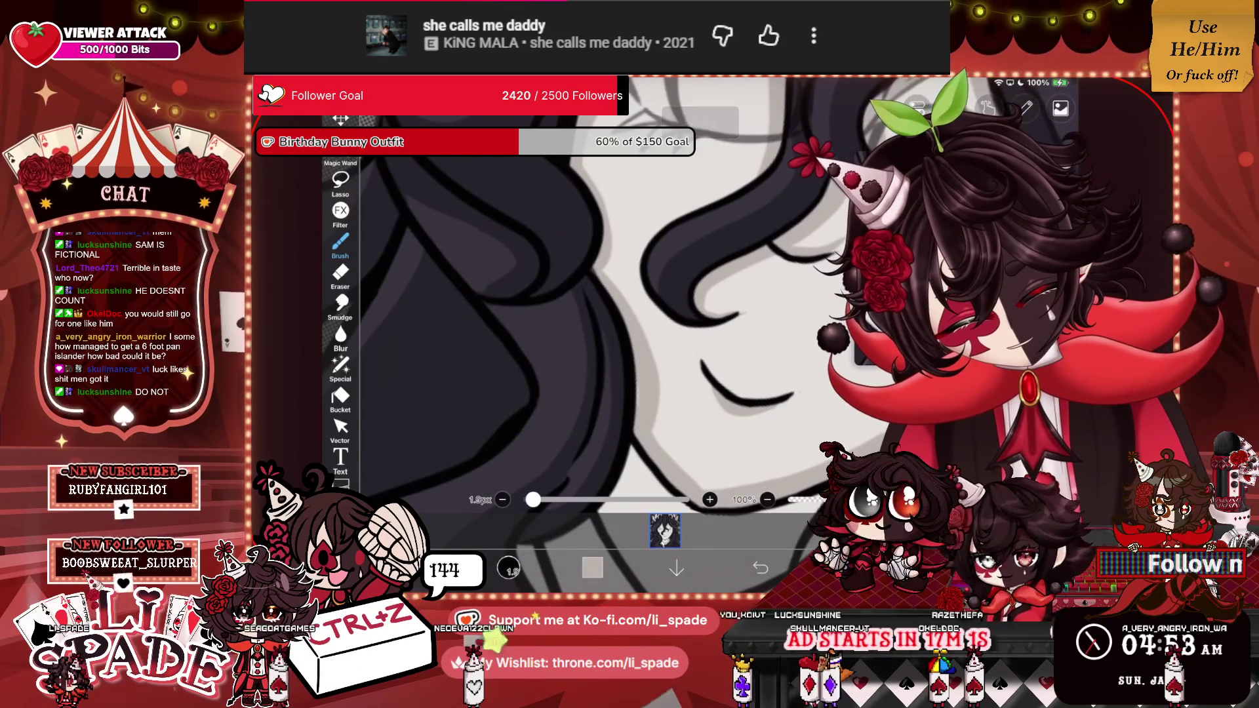
pyautogui.scroll(2, 590, 302)
pyautogui.moveTo(591, 250)
pyautogui.mouseDown()
pyautogui.moveTo(610, 459)
pyautogui.moveTo(633, 276)
pyautogui.moveTo(663, 473)
pyautogui.mouseUp()
pyautogui.moveTo(650, 328)
pyautogui.mouseDown()
pyautogui.moveTo(722, 452)
pyautogui.moveTo(754, 393)
pyautogui.mouseUp()
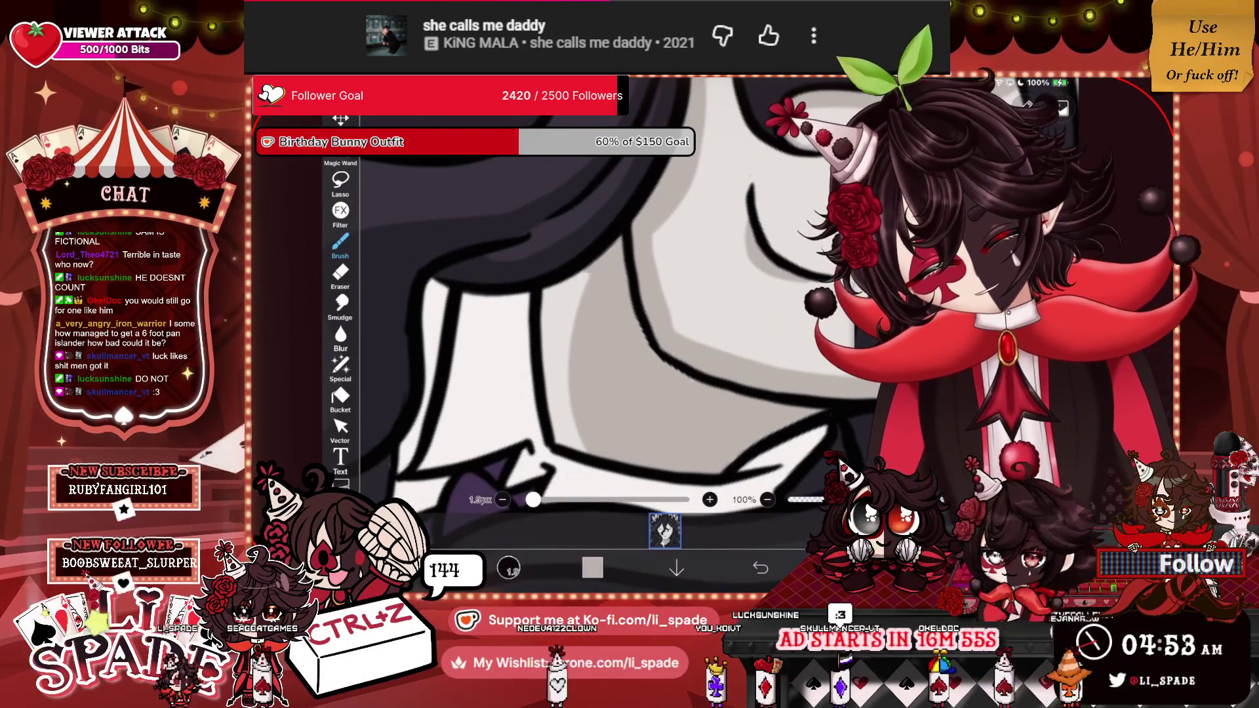
pyautogui.scroll(-5, 636, 315)
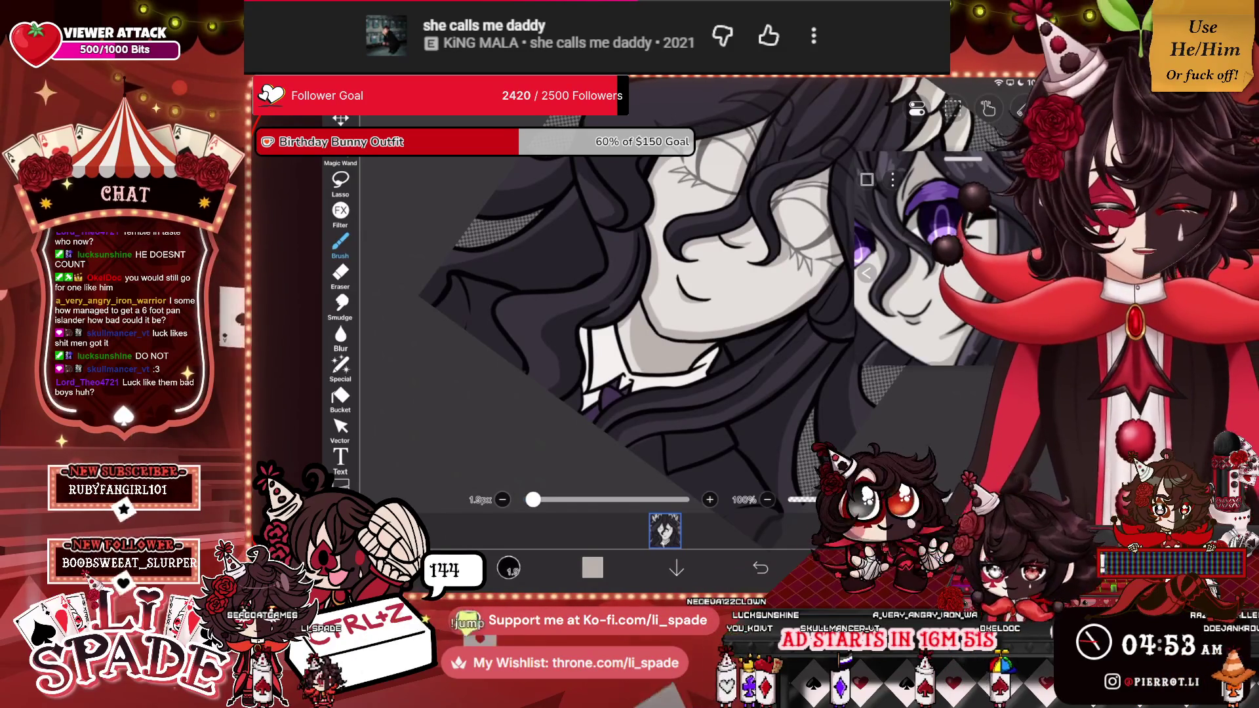
pyautogui.scroll(3, 636, 315)
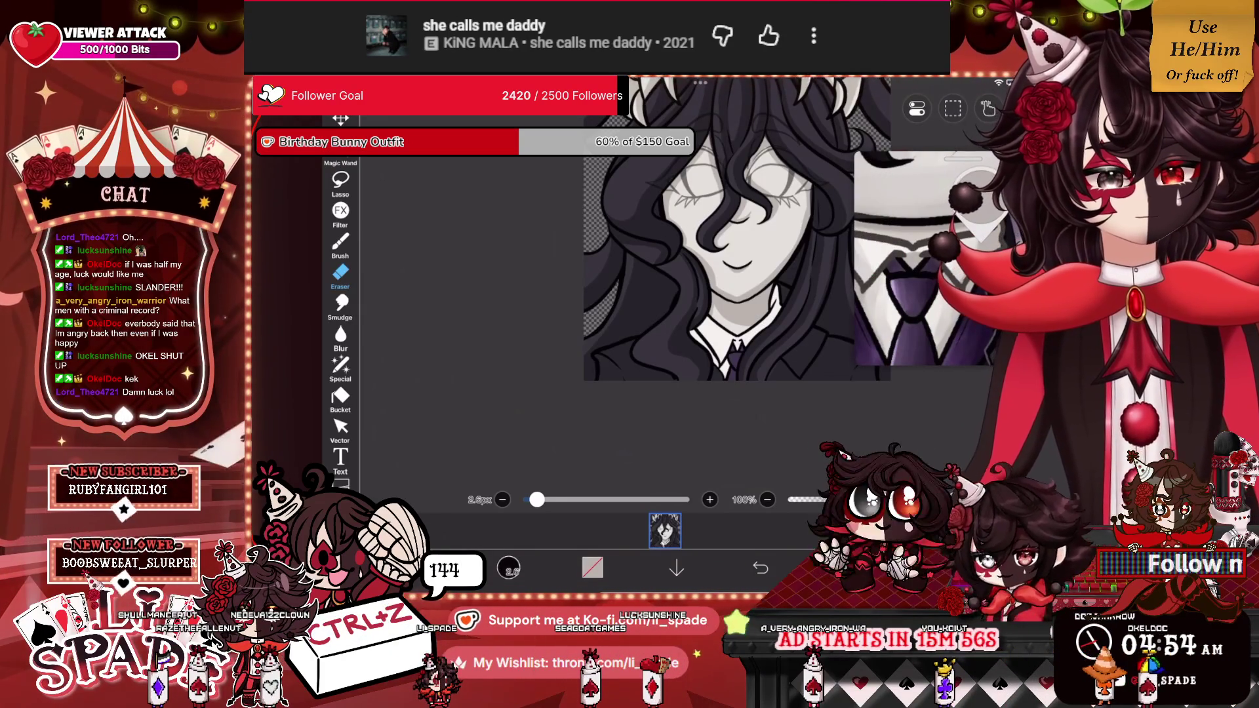
# Add a new empty layer above layer 4 and return to the canvas.
pyautogui.click(979, 190)
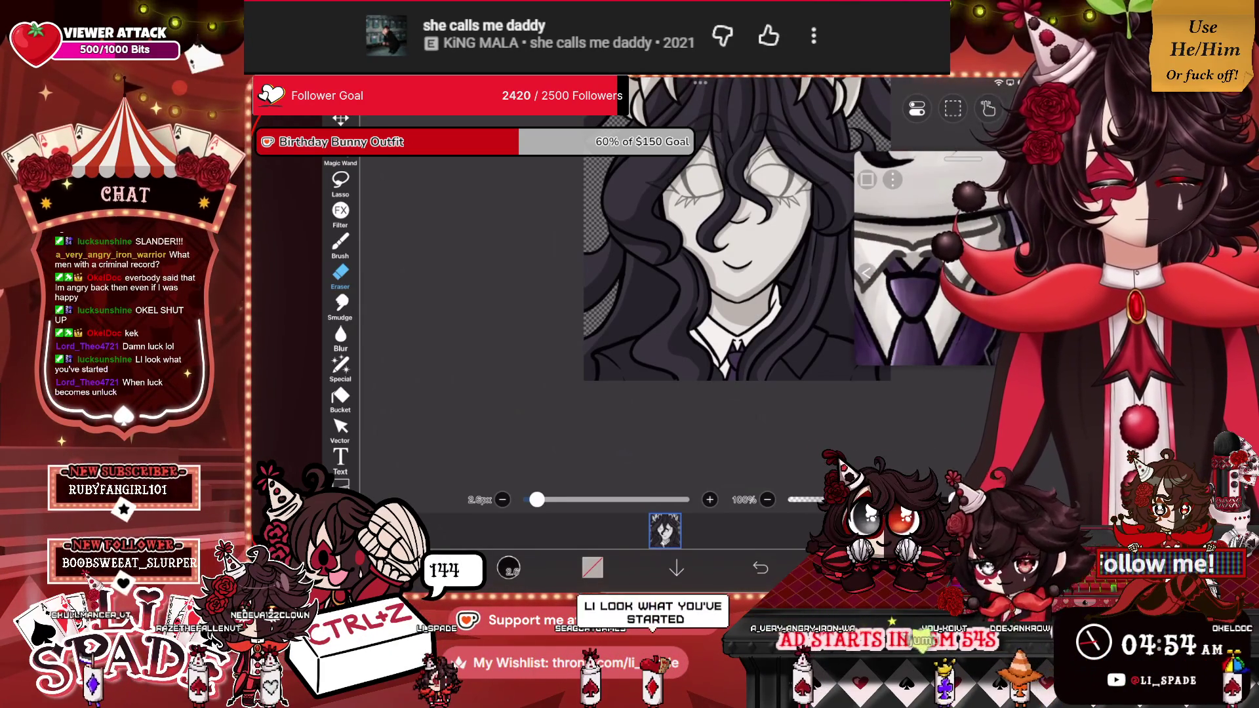
pyautogui.click(846, 567)
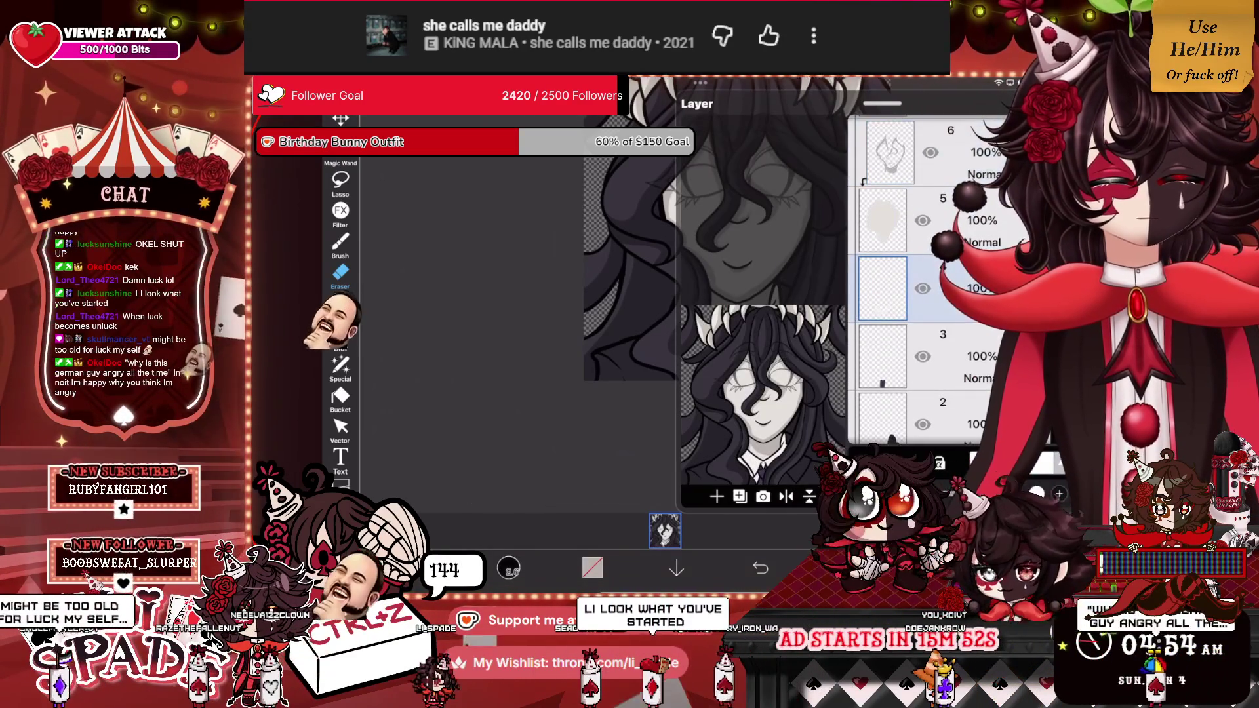
pyautogui.click(717, 496)
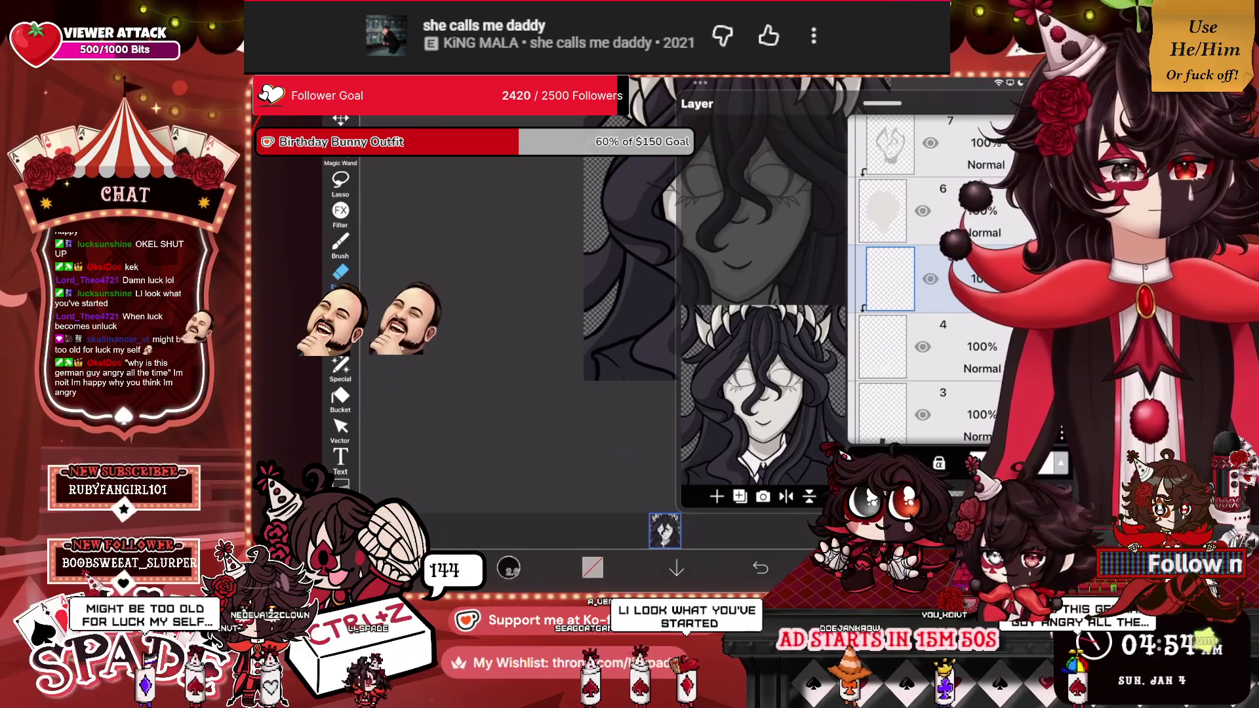
pyautogui.click(846, 567)
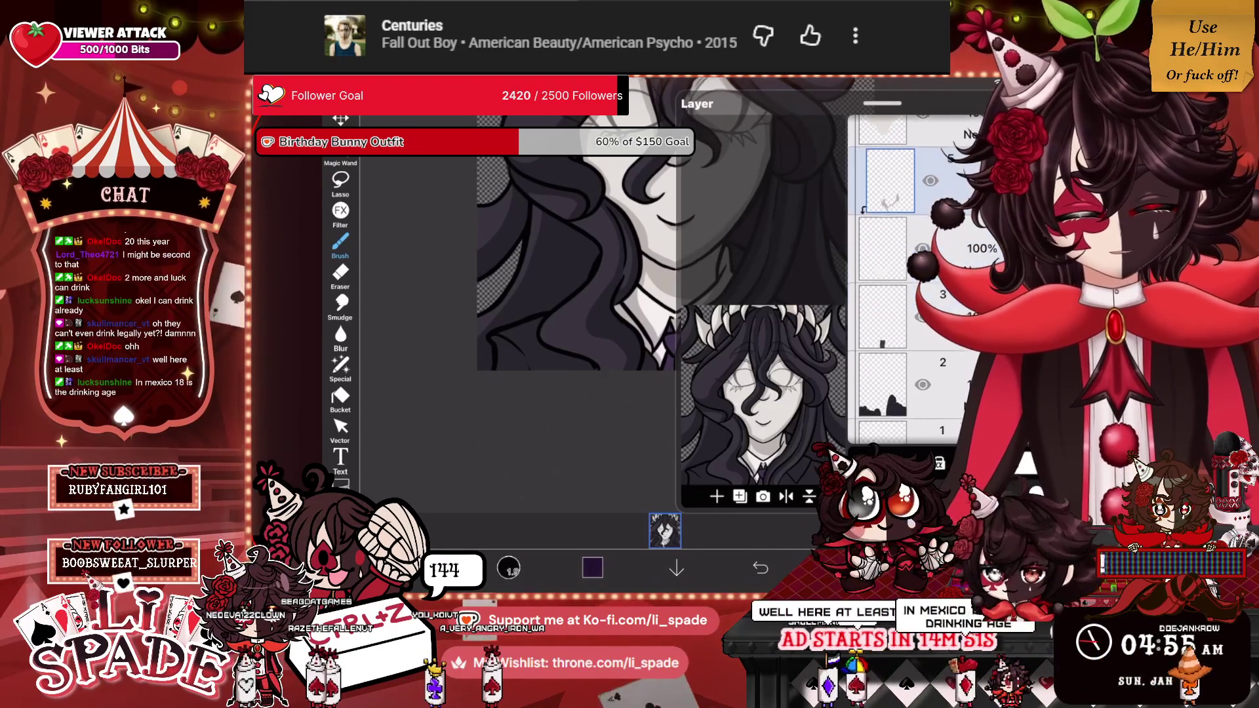
# Undo the last layer addition and check the Layer panel.
pyautogui.hotkey('ctrl', 'z')
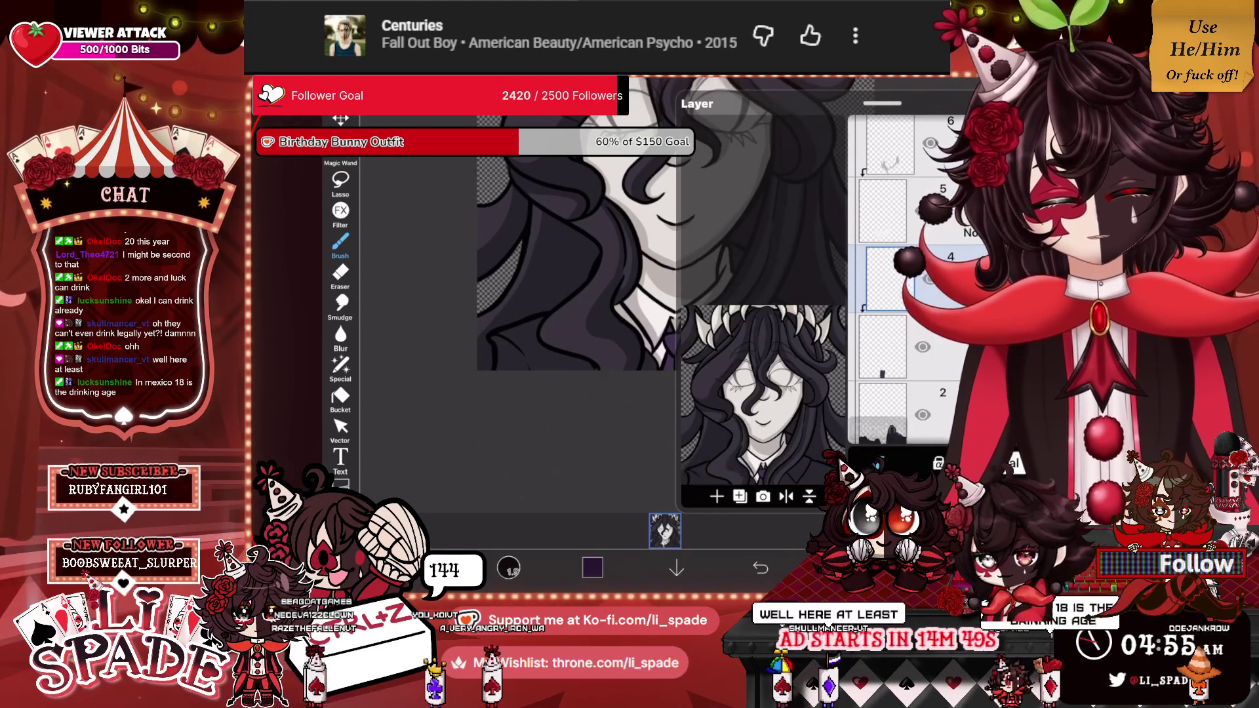
pyautogui.scroll(5, 590, 295)
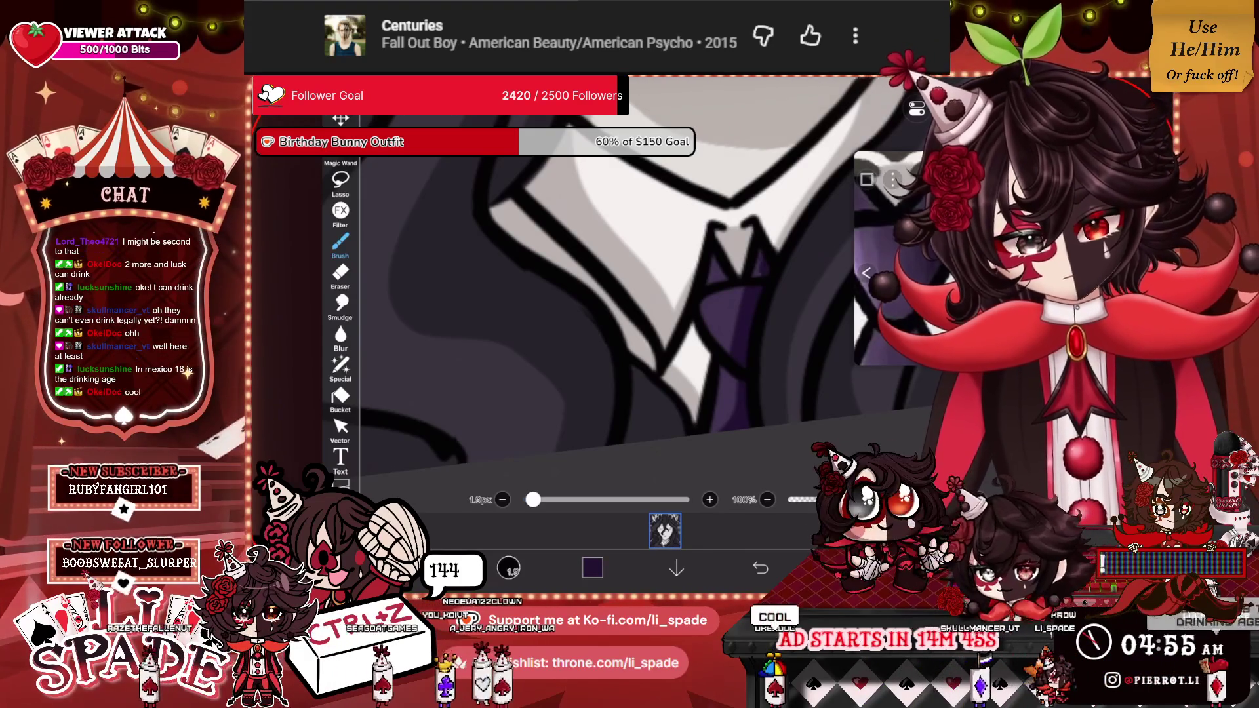
pyautogui.scroll(-5, 591, 295)
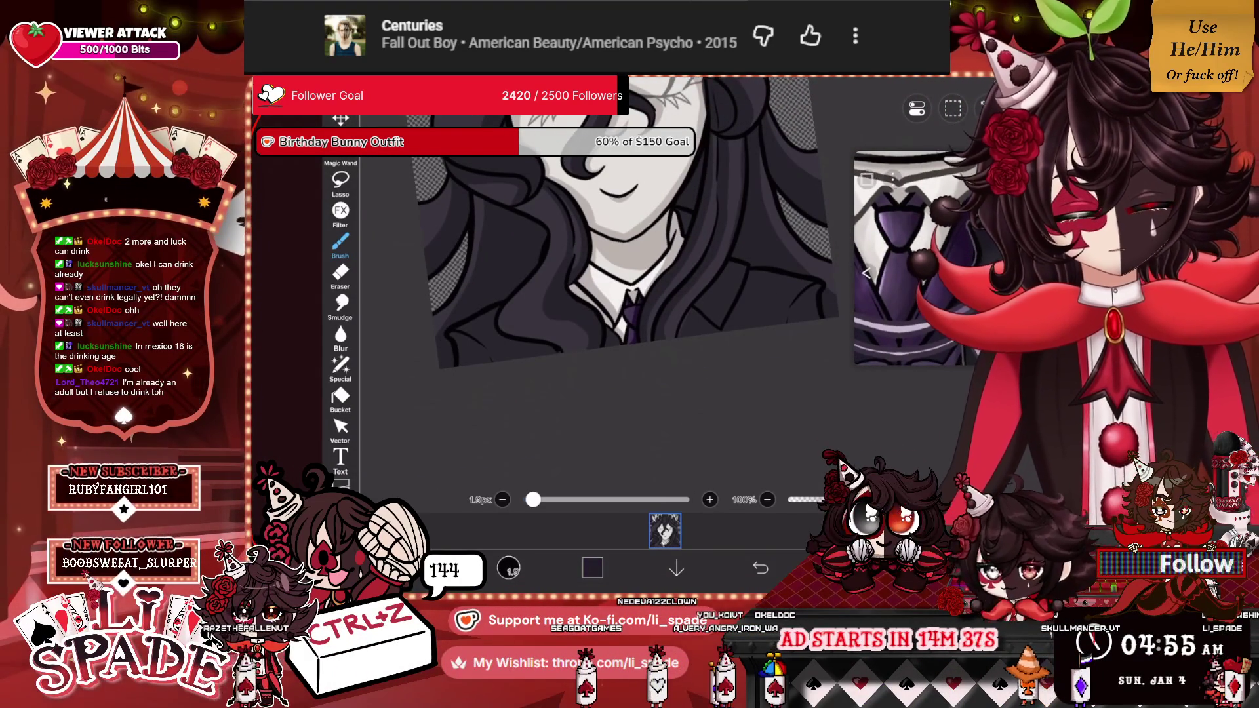
pyautogui.click(844, 568)
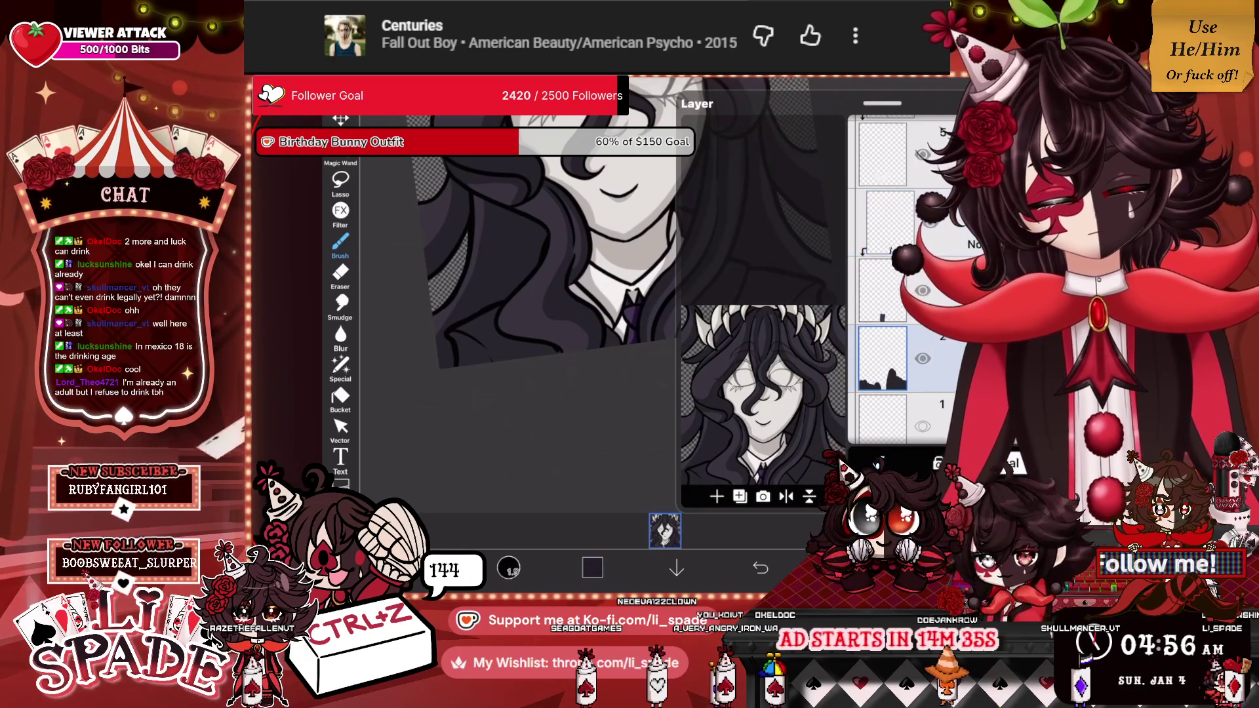
pyautogui.click(844, 567)
# Zoom in closely to inspect the tie and collar.
pyautogui.scroll(3, 603, 242)
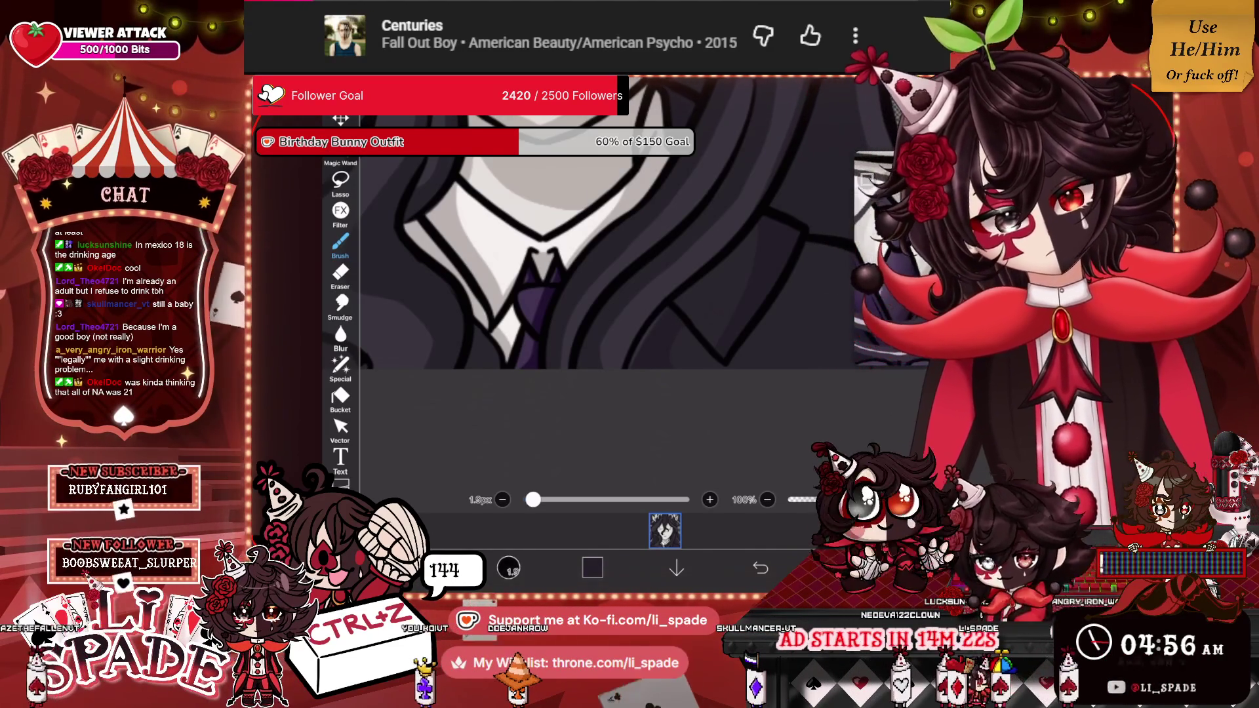
pyautogui.scroll(3, 590, 249)
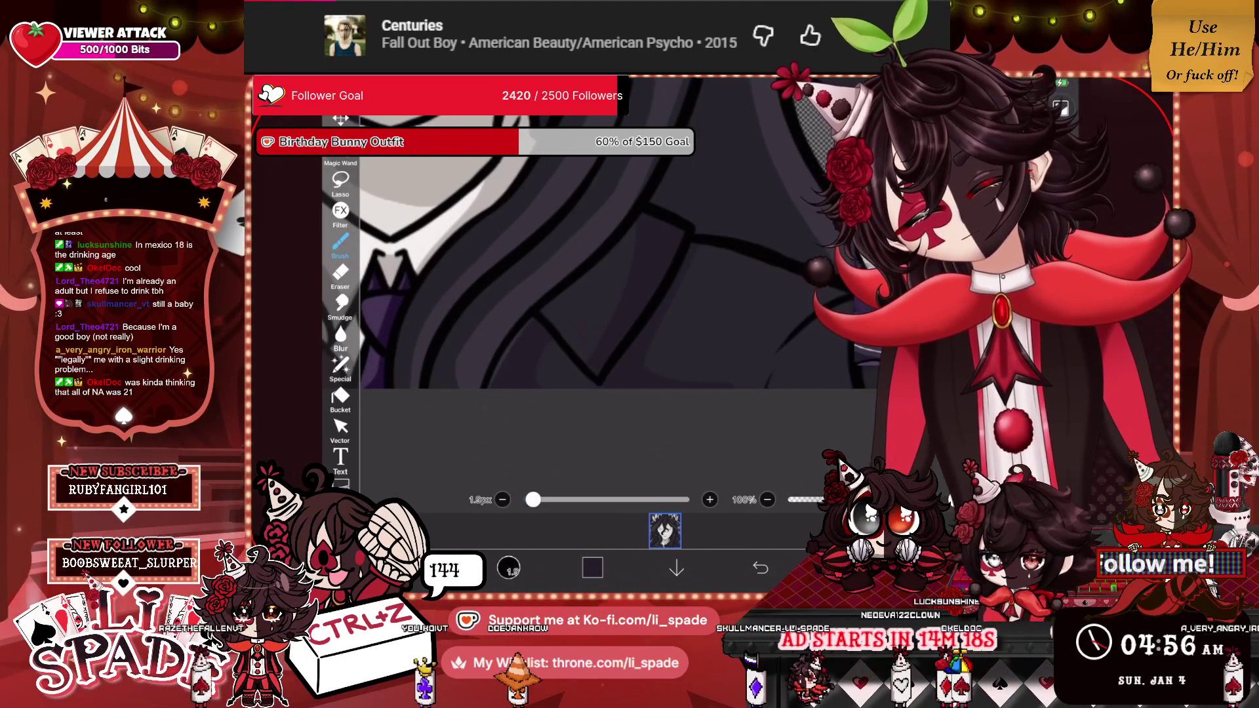
pyautogui.scroll(2, 557, 295)
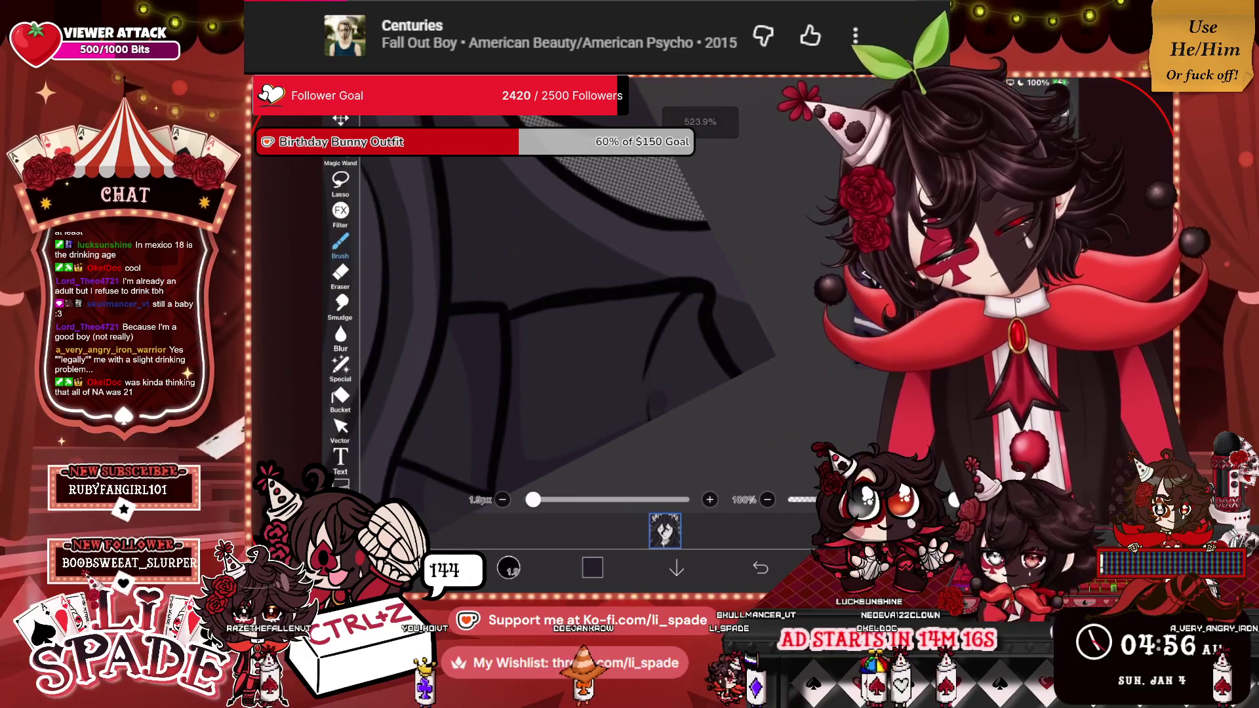
pyautogui.scroll(-2, 558, 295)
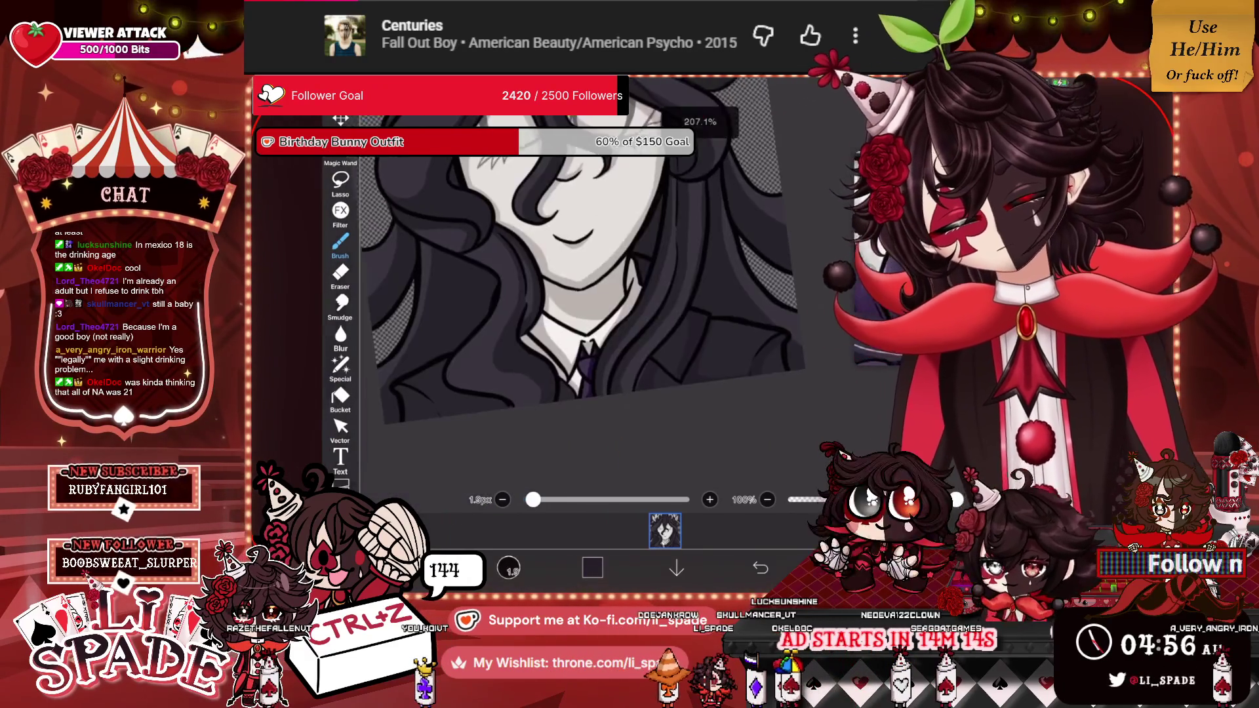
pyautogui.scroll(2, 557, 295)
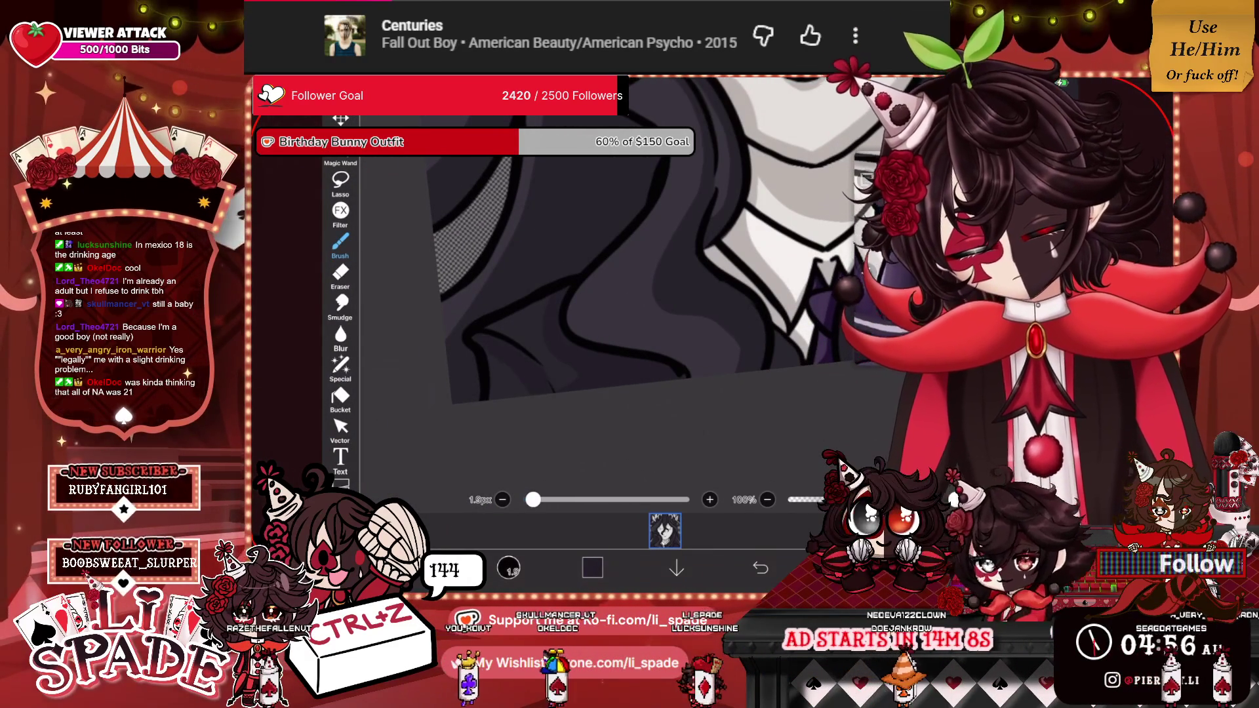
pyautogui.scroll(-3, 655, 263)
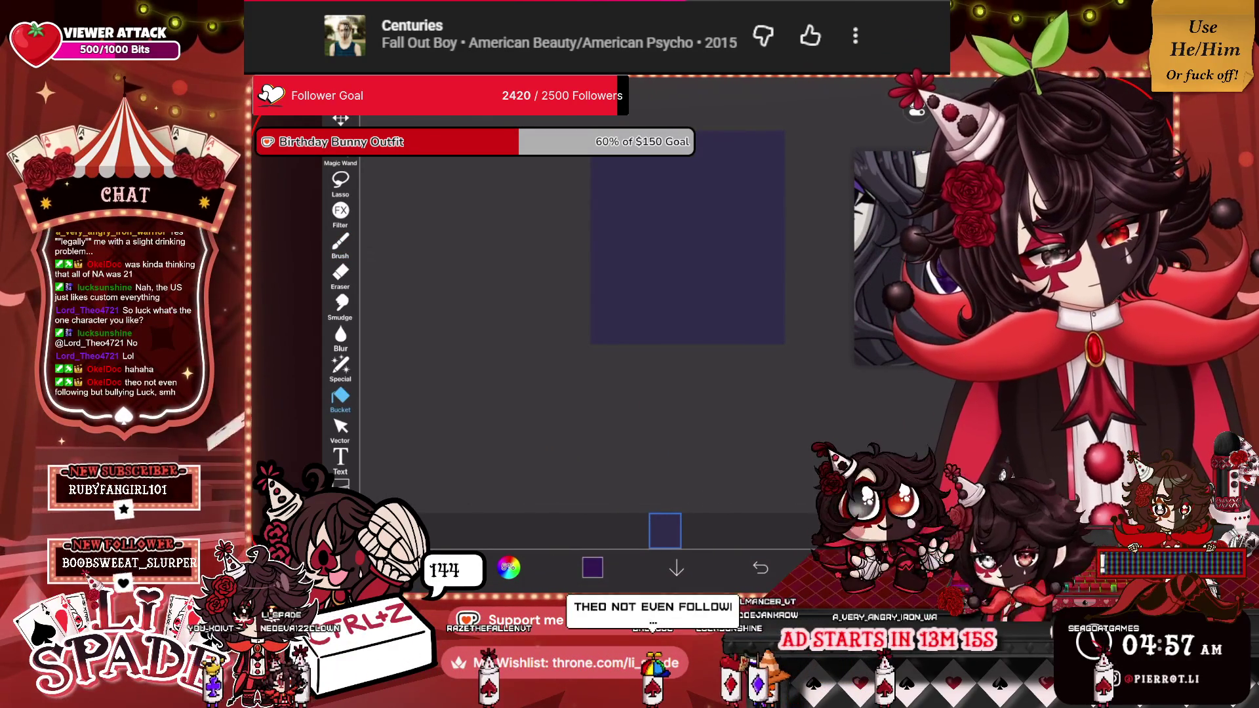
# Bucket-fill layer 1 with bright purple and make the portrait folder visible again.
pyautogui.click(687, 238)
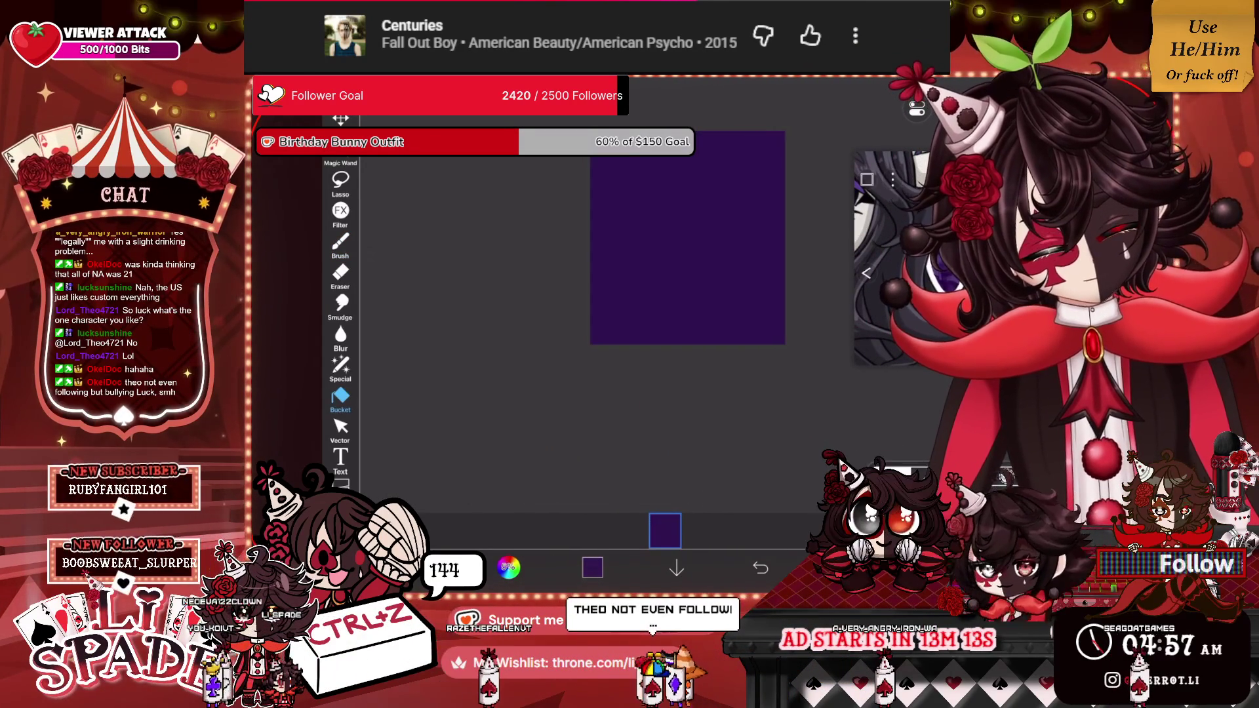
pyautogui.click(665, 530)
pyautogui.click(915, 314)
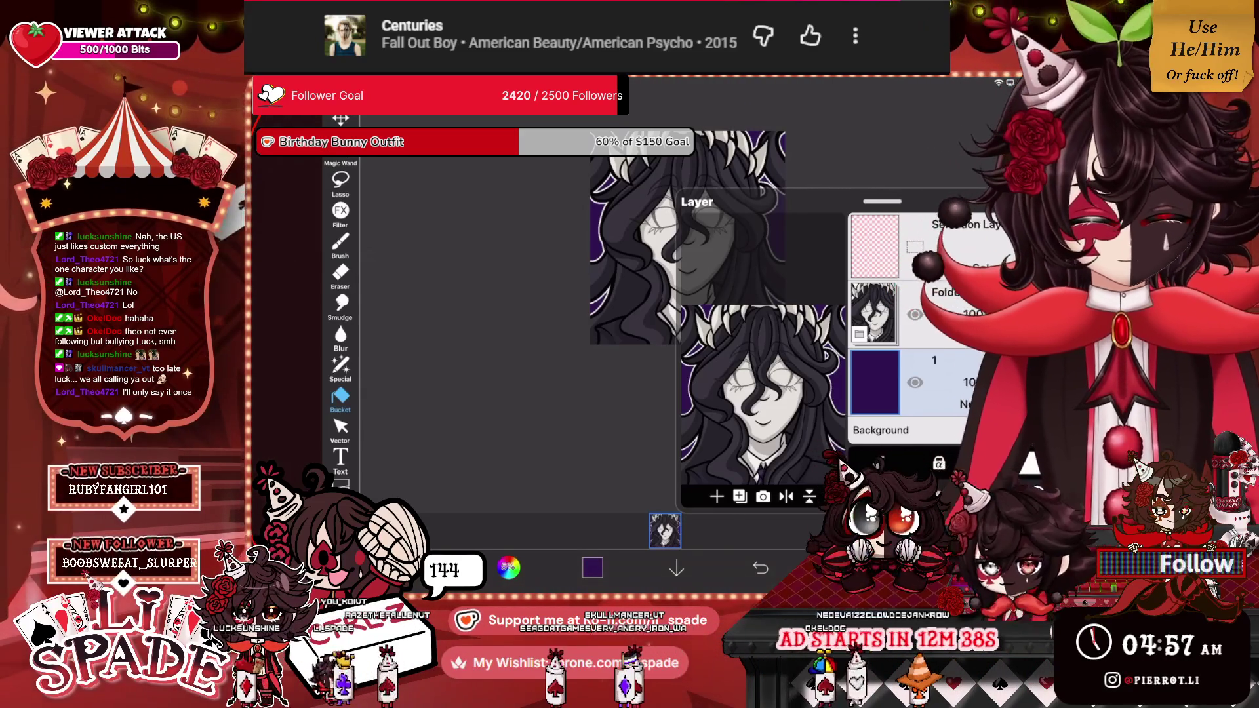
# Add black-filled layers, merge them down, then undo the merge.
pyautogui.click(882, 312)
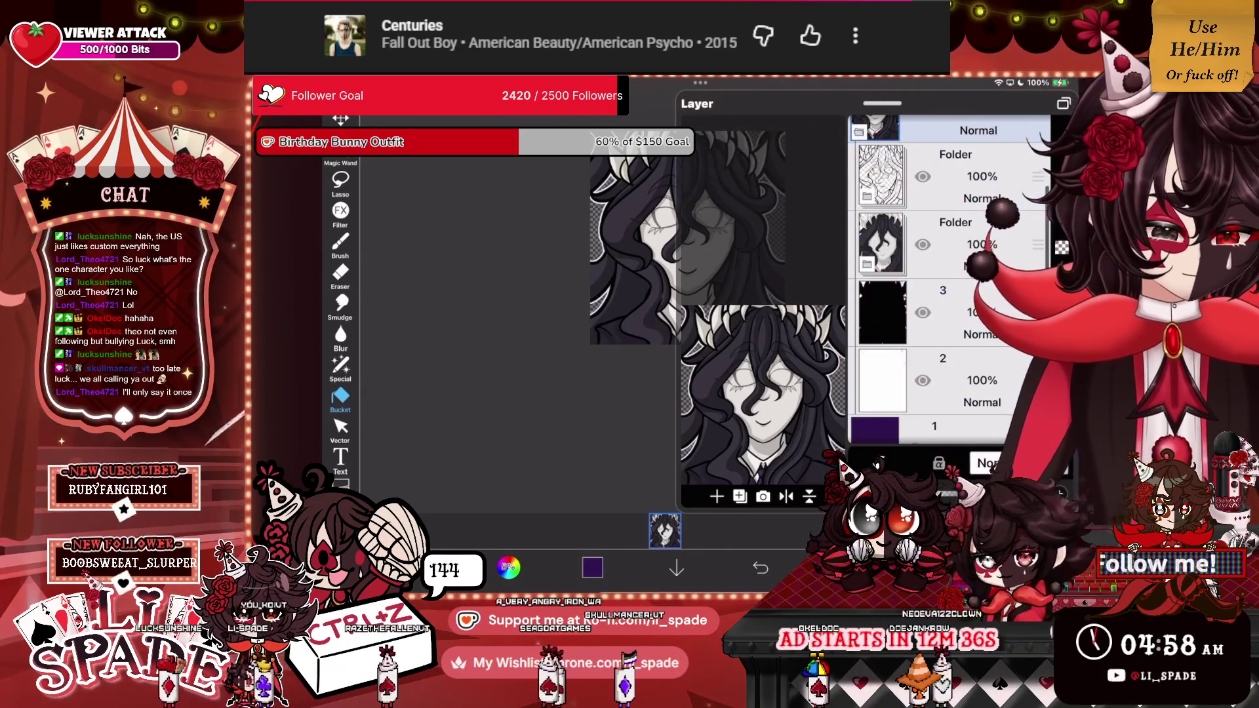
pyautogui.hotkey('ctrl', 'e')
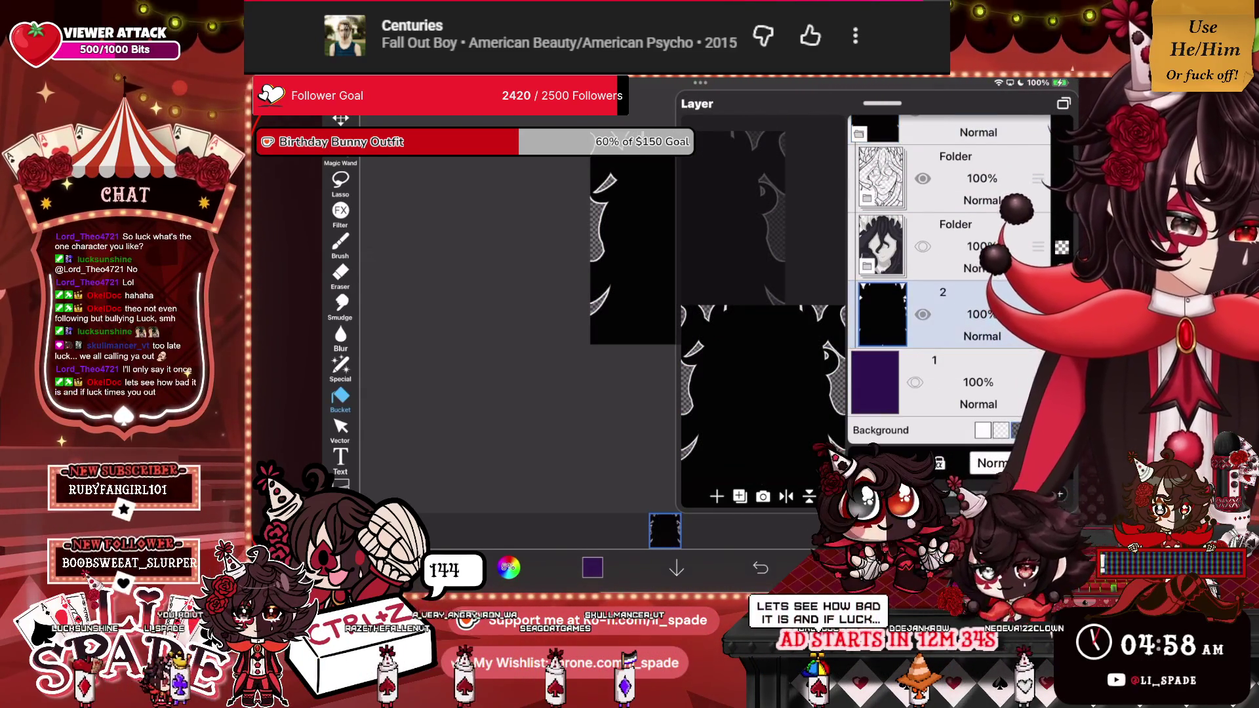
pyautogui.hotkey('ctrl', 'z')
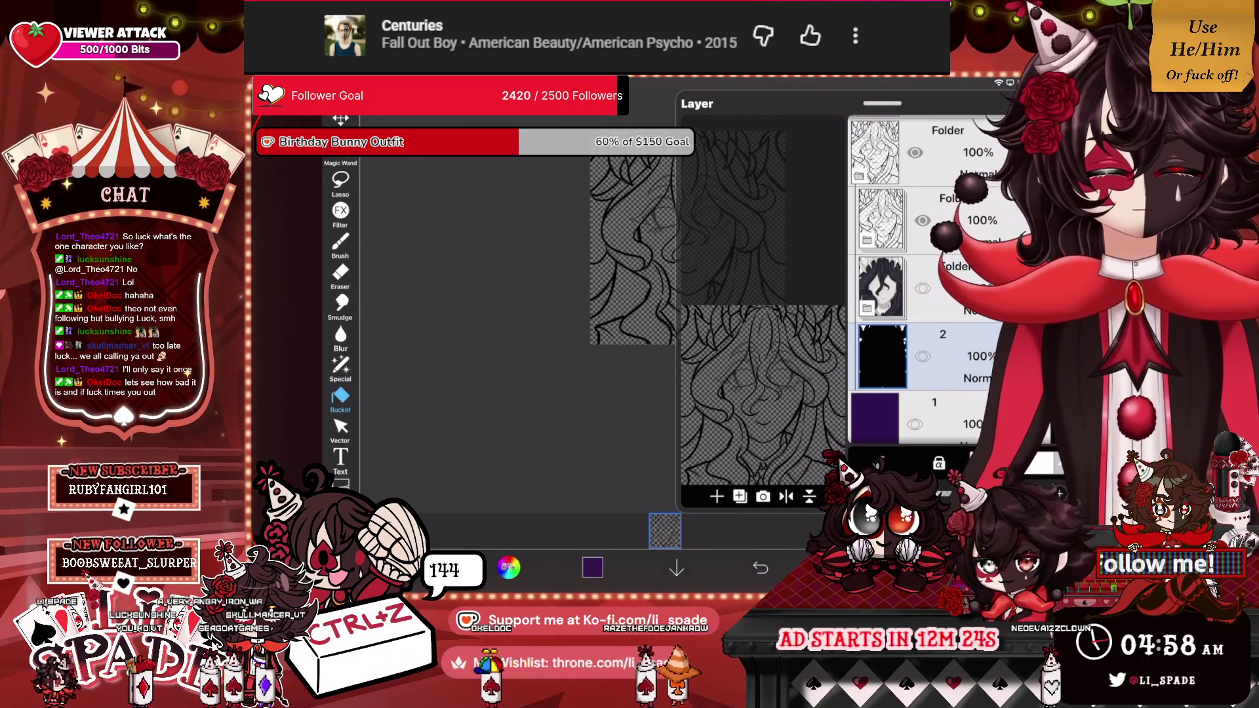
# Expand the top folder, then reselect the portrait folder in the layer list.
pyautogui.click(882, 150)
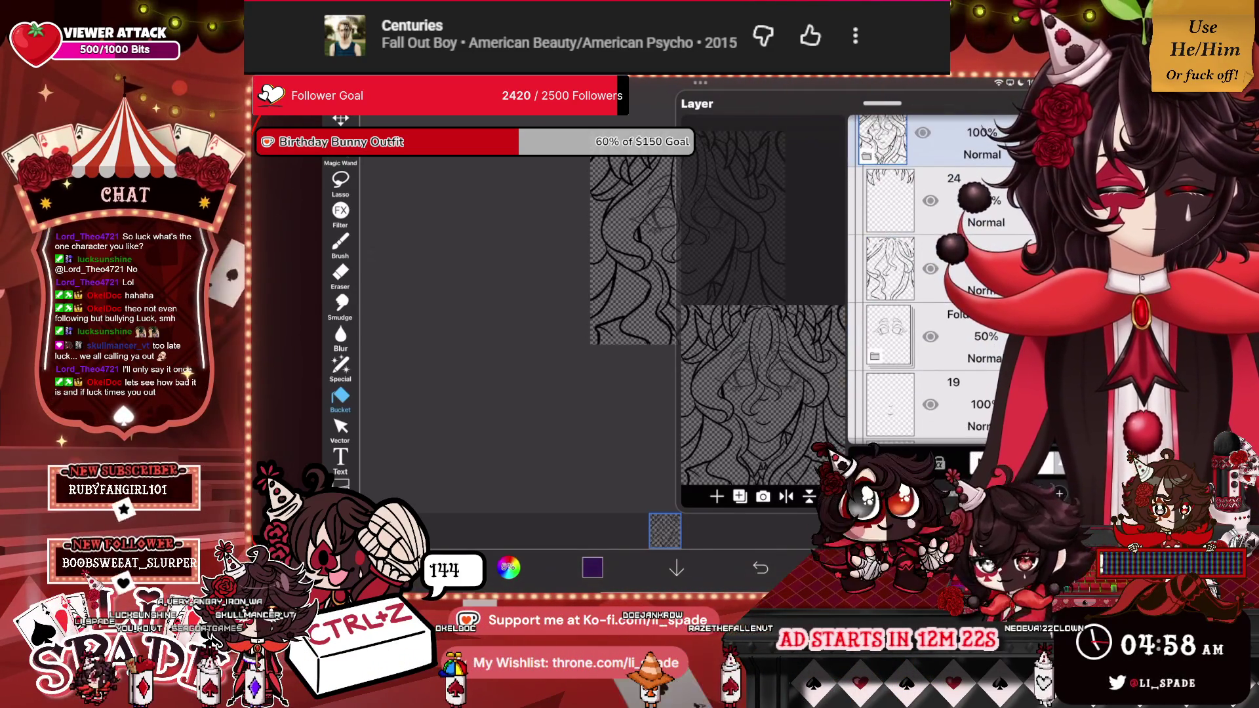
pyautogui.click(890, 336)
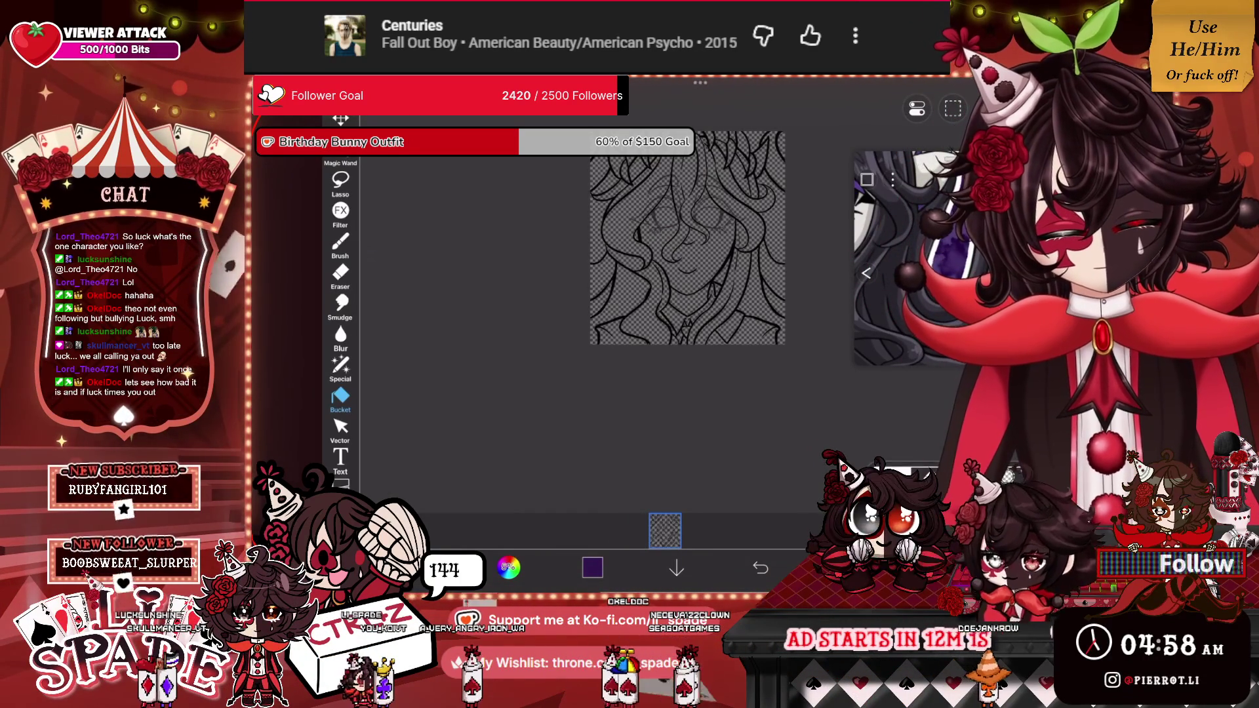
pyautogui.click(665, 529)
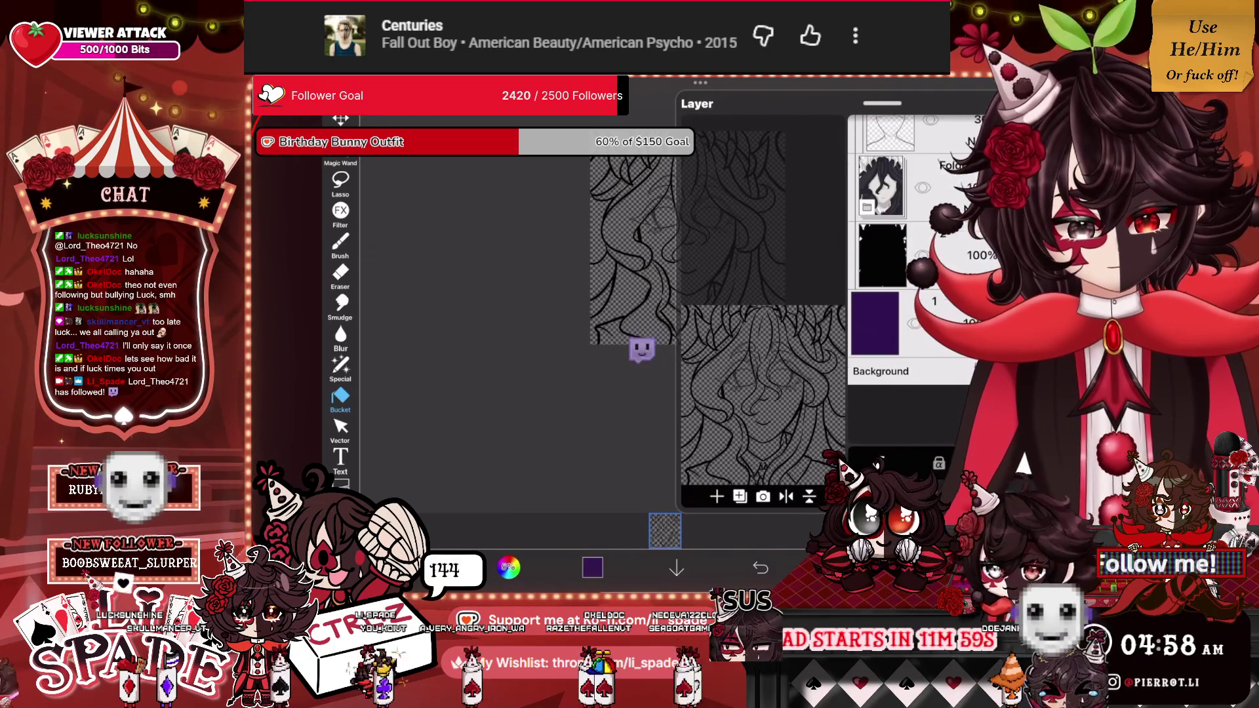
pyautogui.click(882, 243)
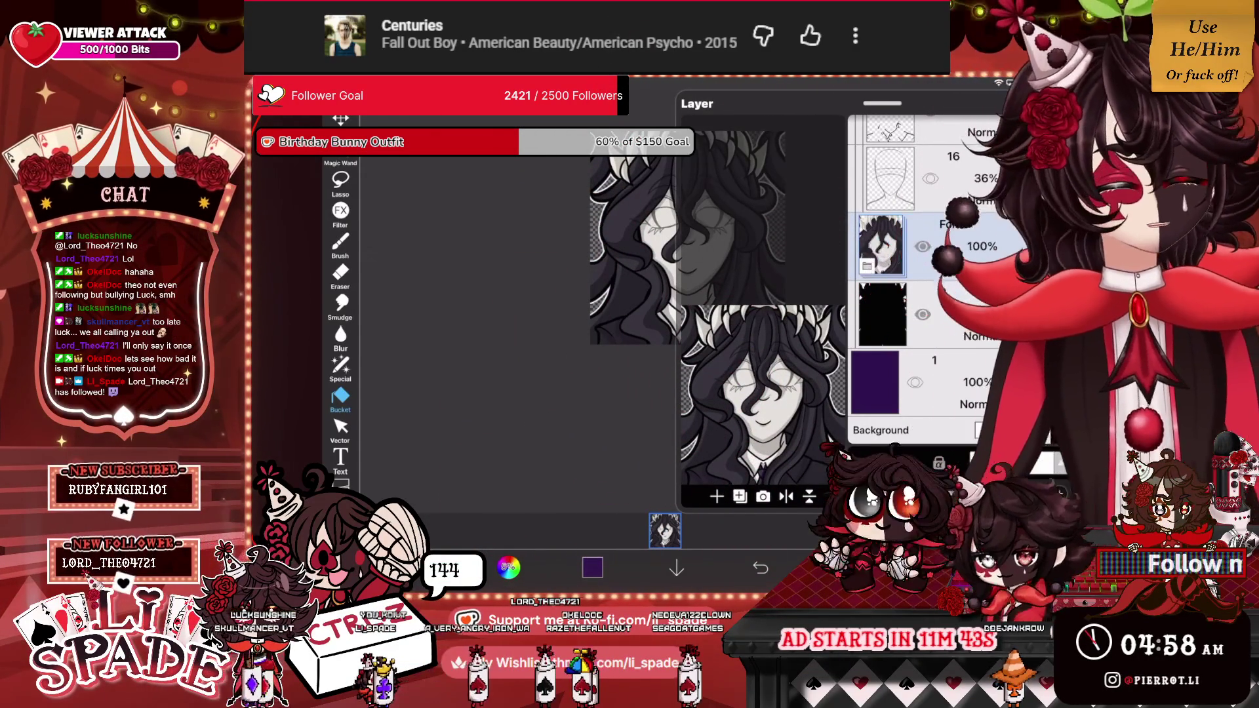
# Put a Transform box around the portrait Folder and confirm it.
pyautogui.scroll(10, 932, 275)
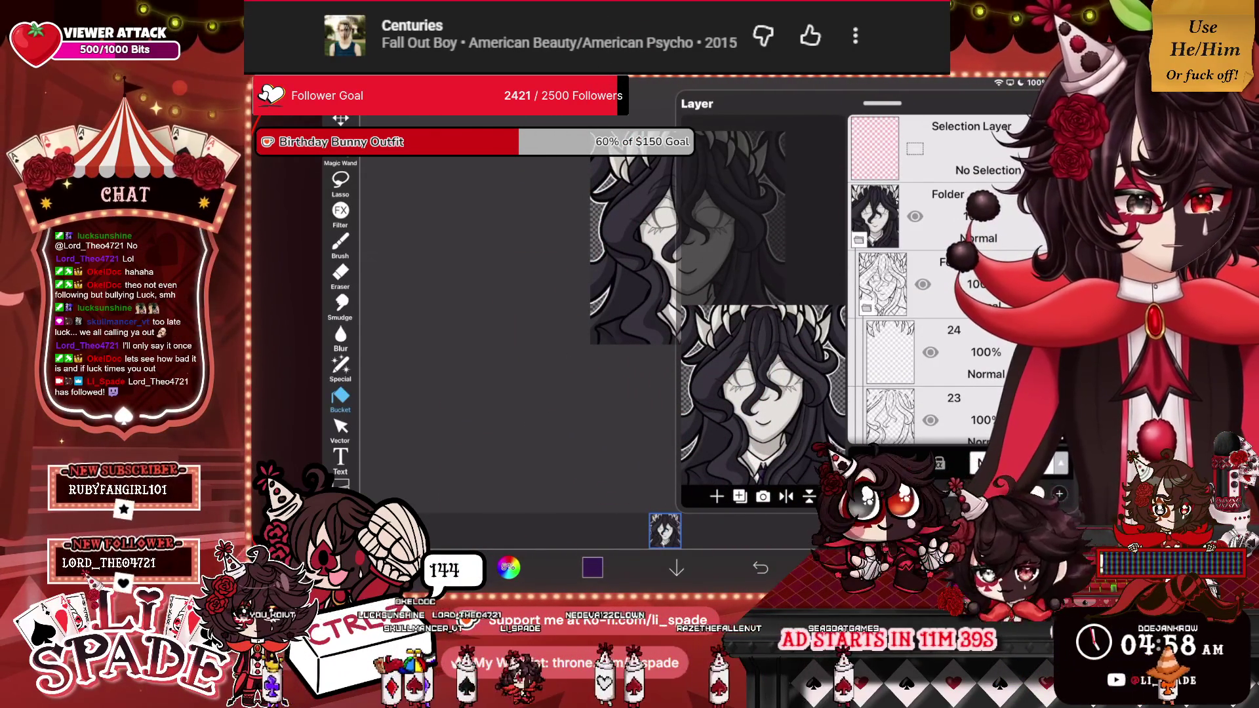
pyautogui.click(951, 216)
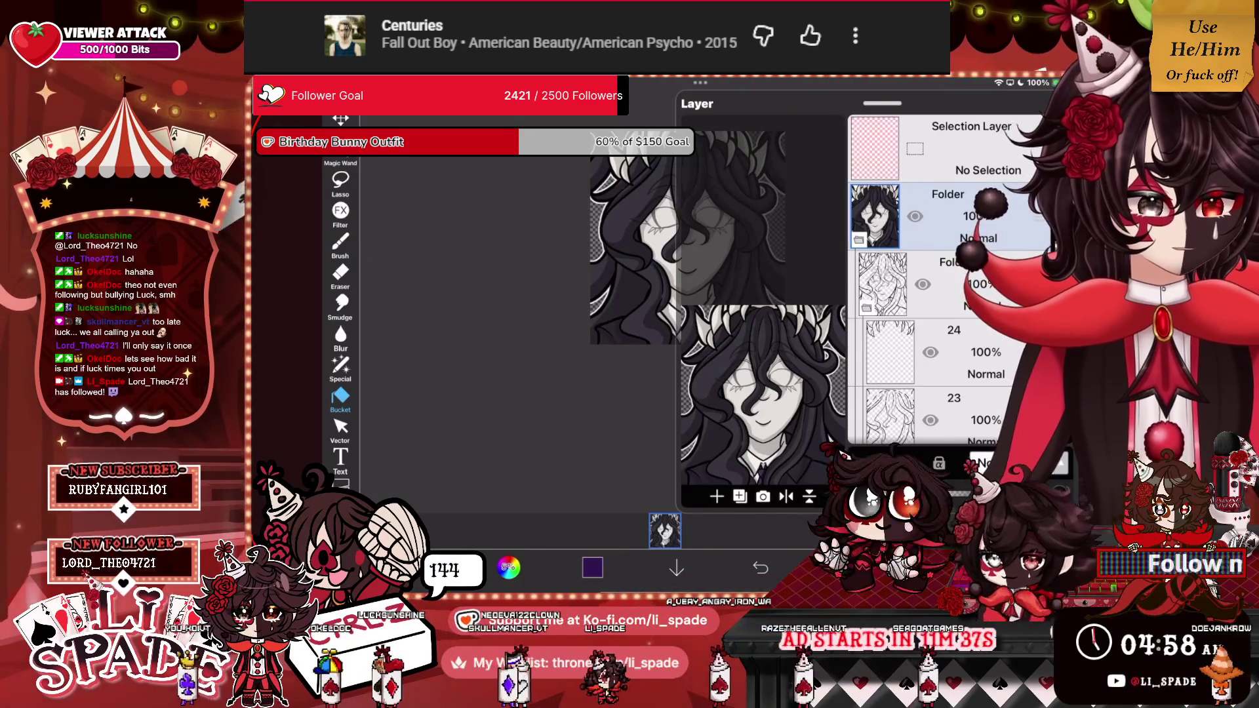
pyautogui.click(341, 119)
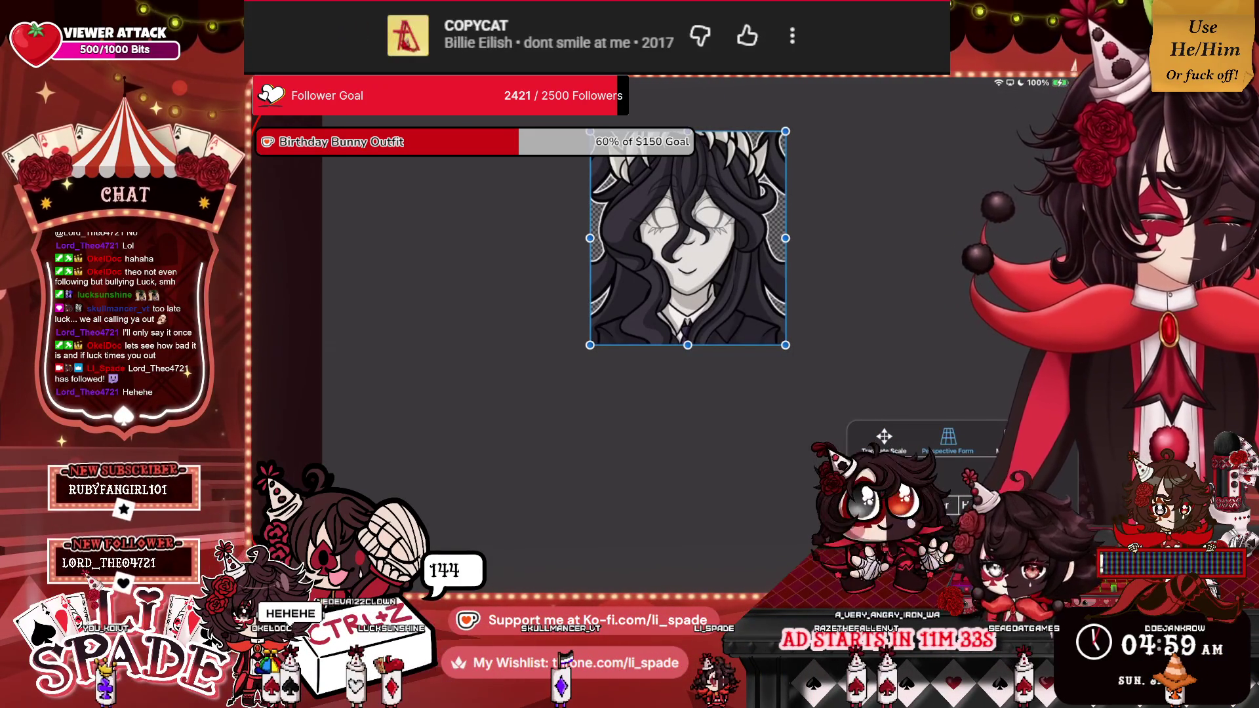
pyautogui.press('Return')
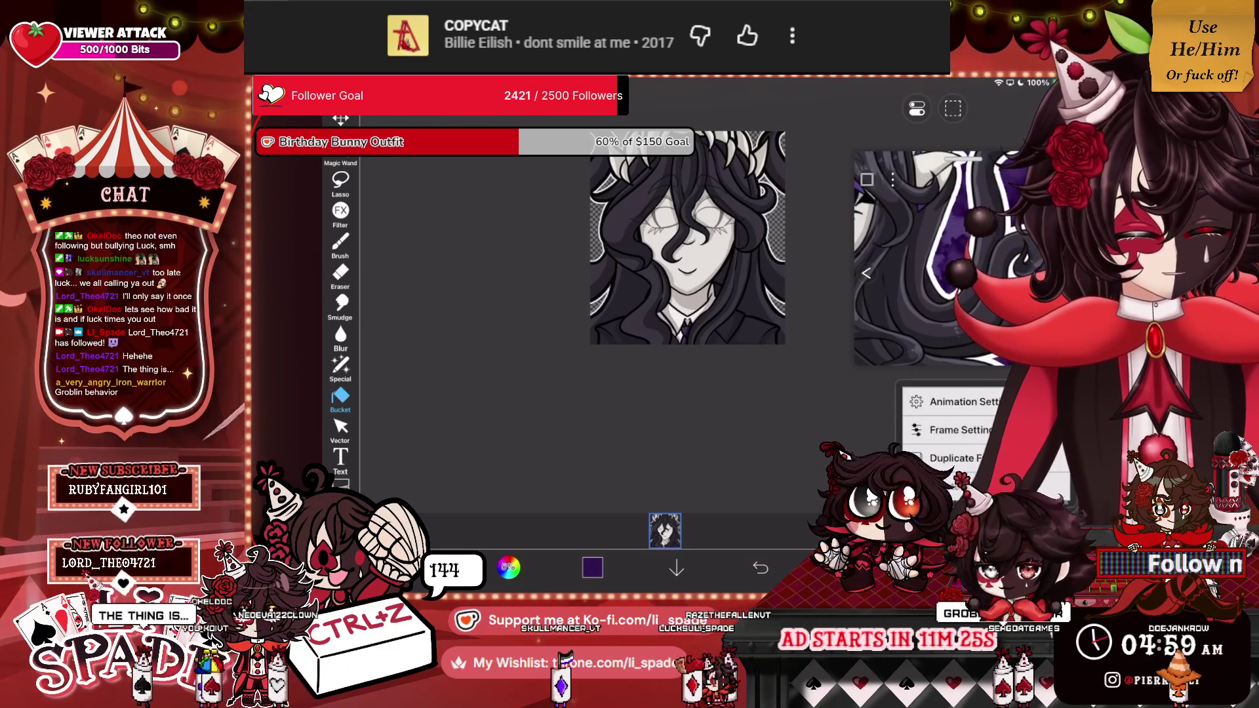
# Duplicate the current animation frame.
pyautogui.click(958, 458)
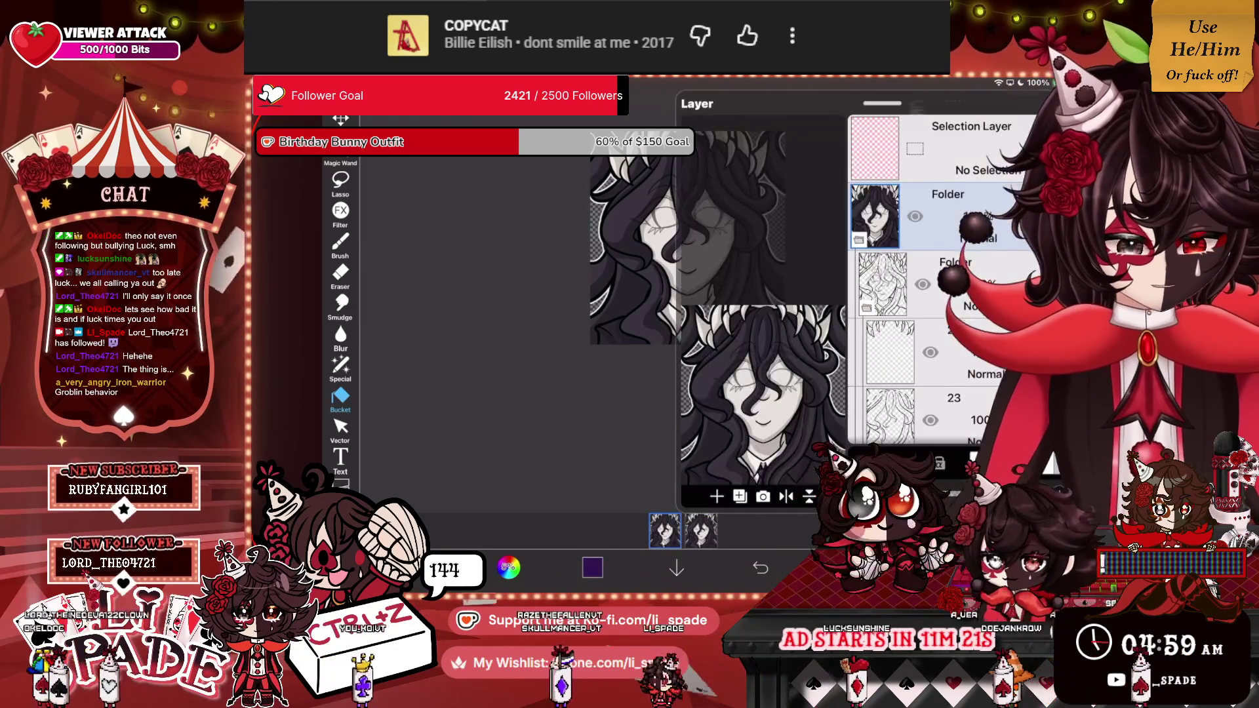
pyautogui.hotkey('ctrl', 't')
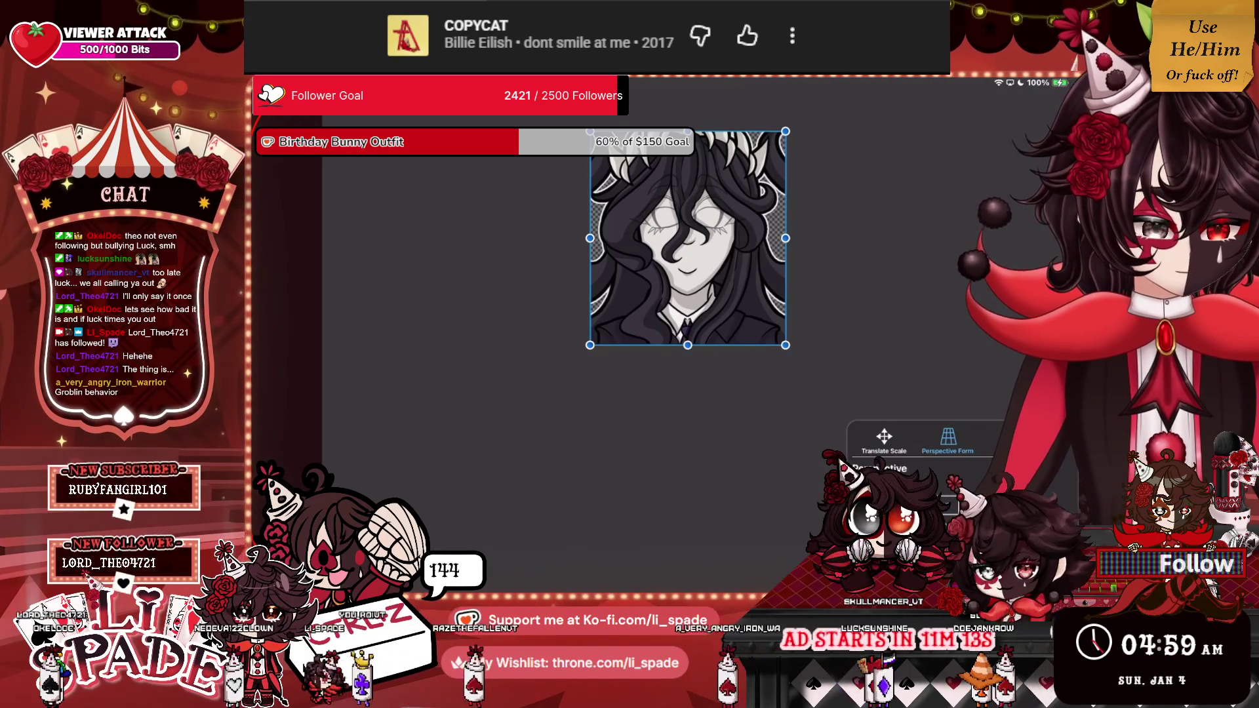
pyautogui.press('Return')
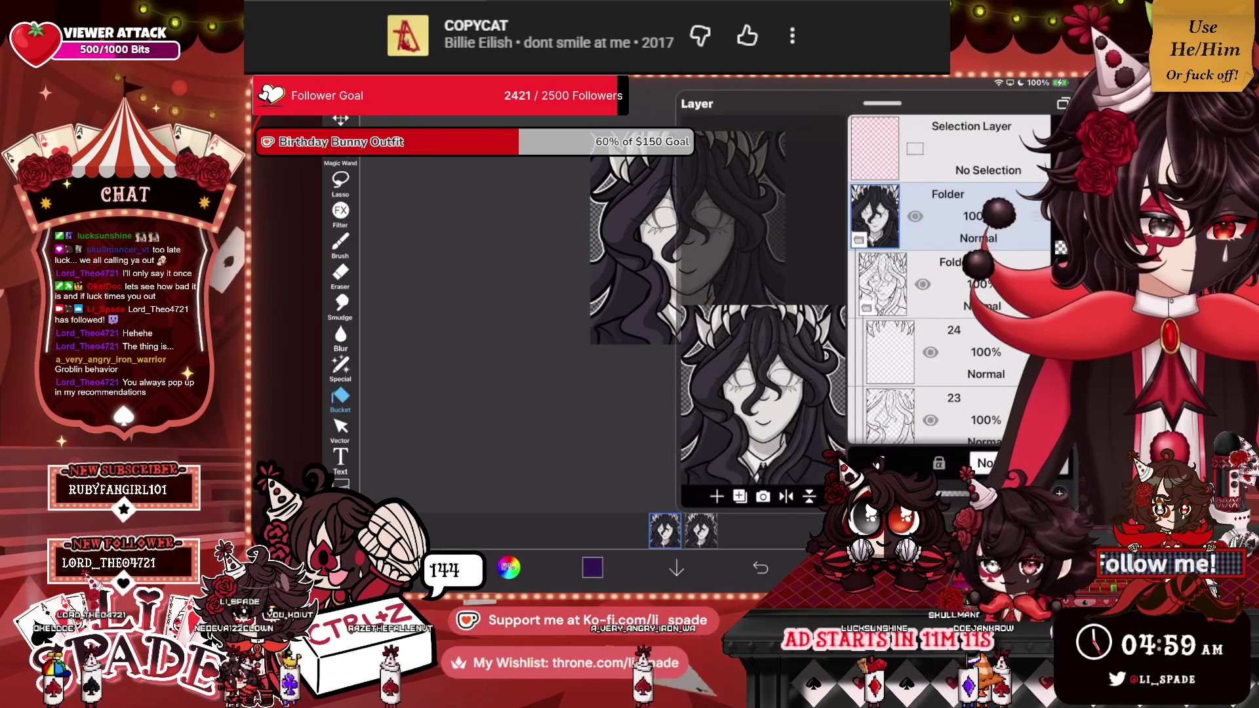
# Scale frame 1's portrait up into a closer, slightly tilted crop, then go to frame 2.
pyautogui.hotkey('ctrl', 't')
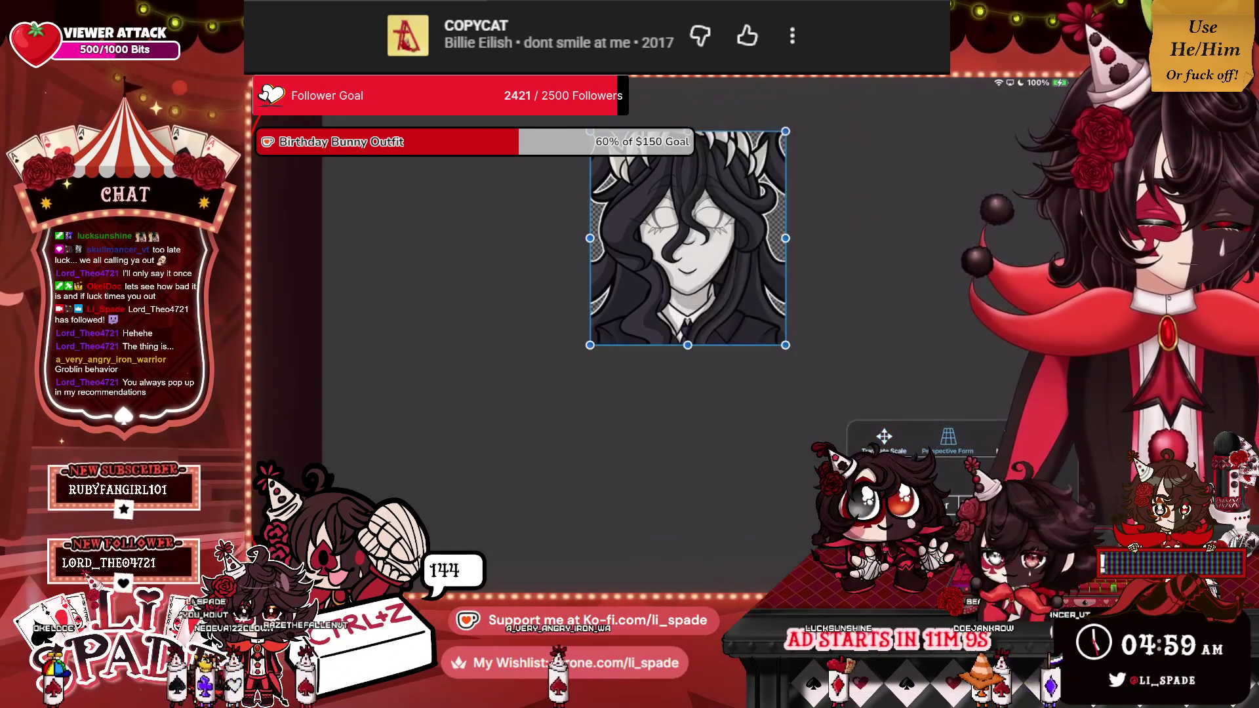
pyautogui.moveTo(785, 343)
pyautogui.mouseDown()
pyautogui.moveTo(737, 371)
pyautogui.moveTo(1082, 590)
pyautogui.moveTo(914, 534)
pyautogui.moveTo(836, 524)
pyautogui.mouseUp()
pyautogui.moveTo(836, 162)
pyautogui.mouseDown()
pyautogui.moveTo(846, 183)
pyautogui.moveTo(910, 196)
pyautogui.mouseUp()
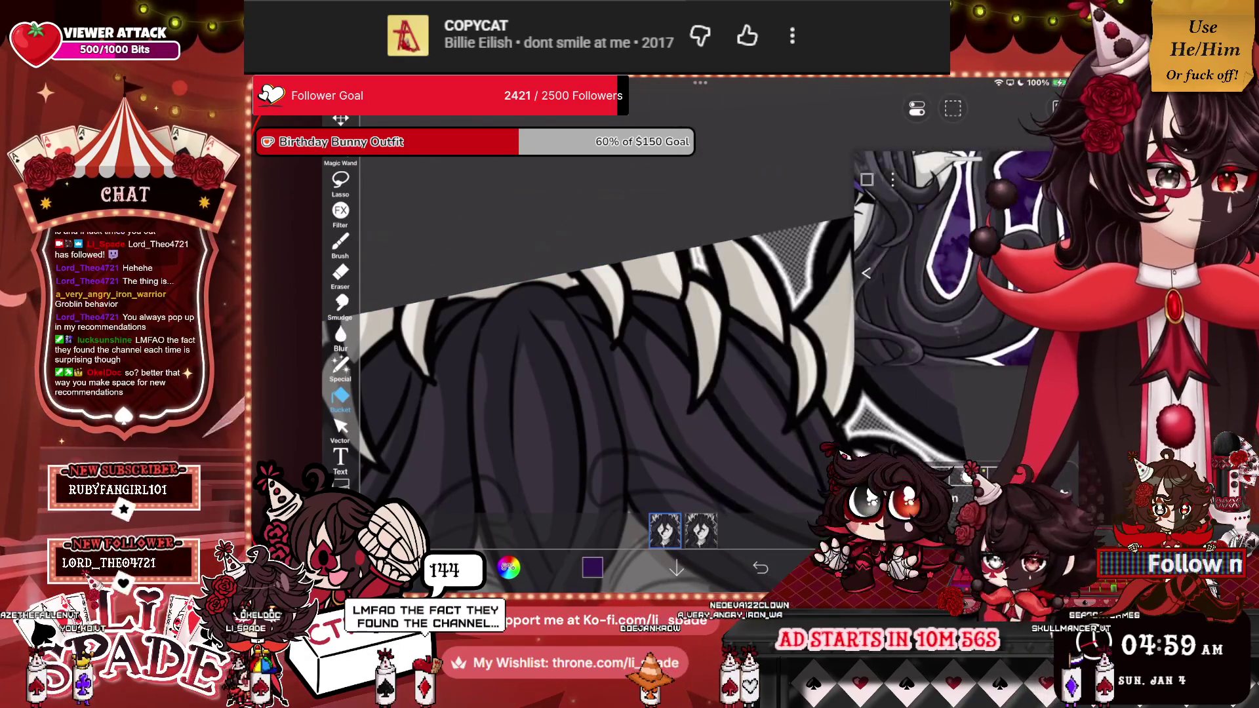
pyautogui.scroll(-5, 603, 374)
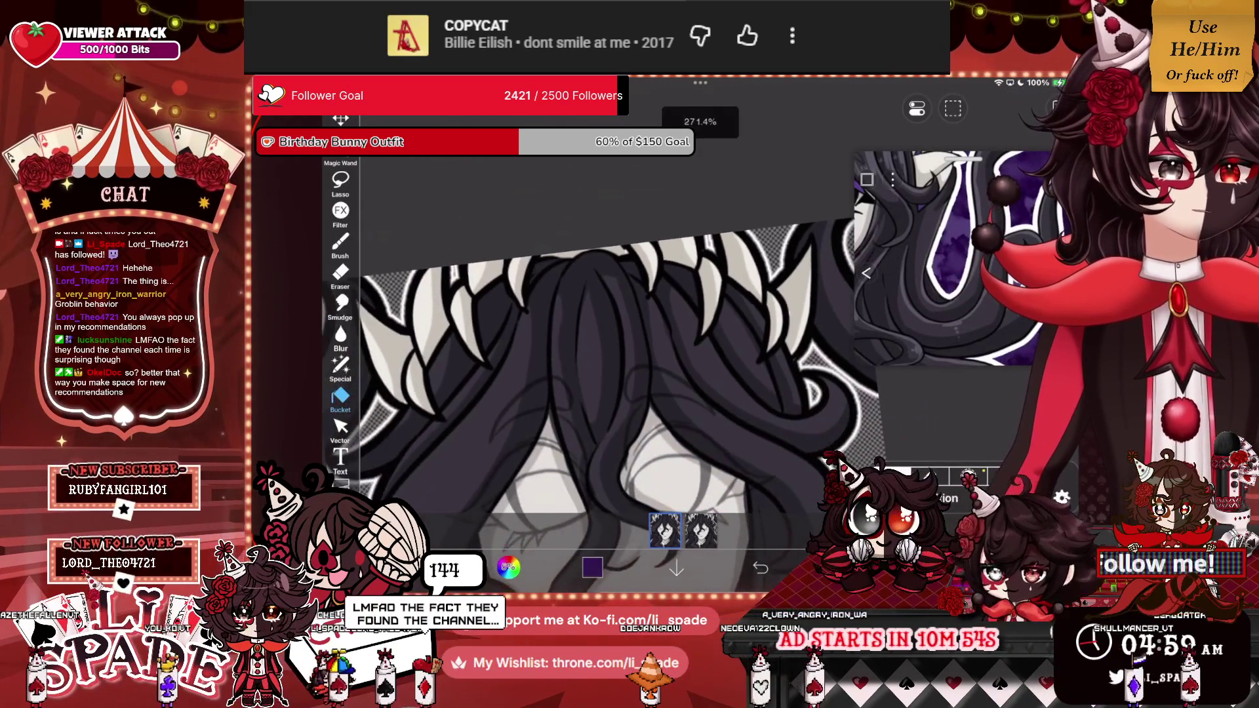
pyautogui.scroll(-2, 603, 374)
pyautogui.scroll(-5, 623, 368)
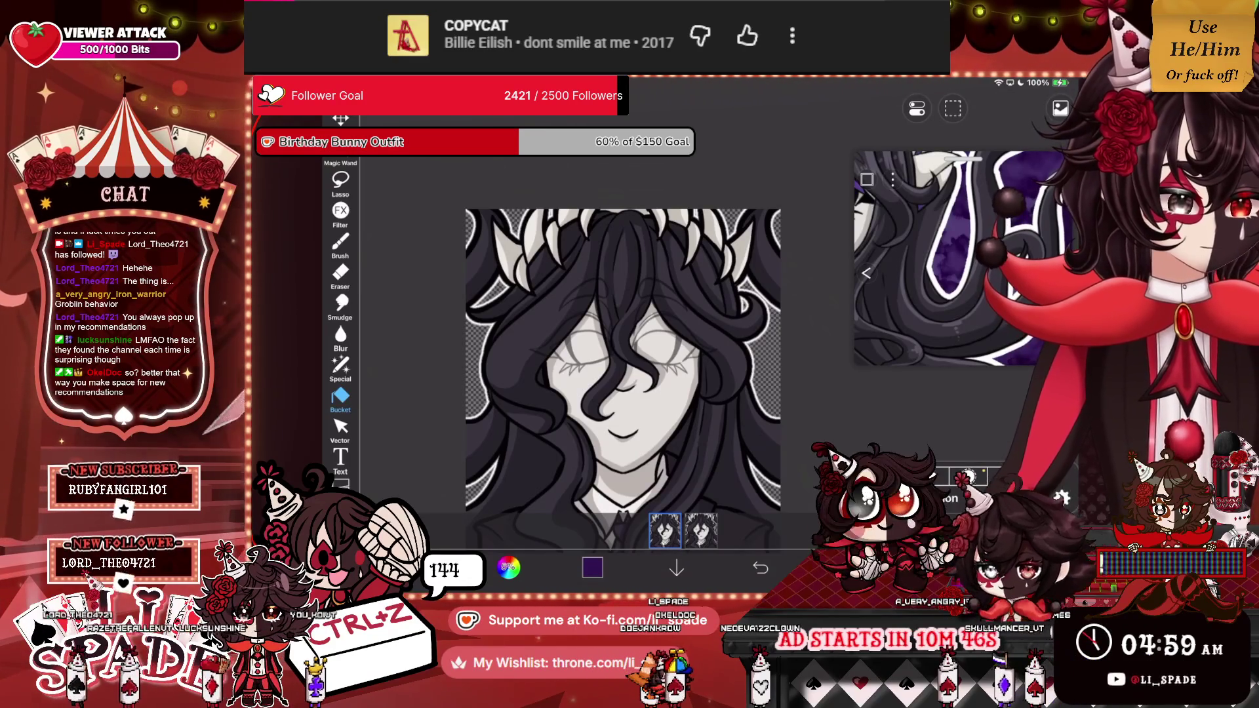
pyautogui.click(701, 530)
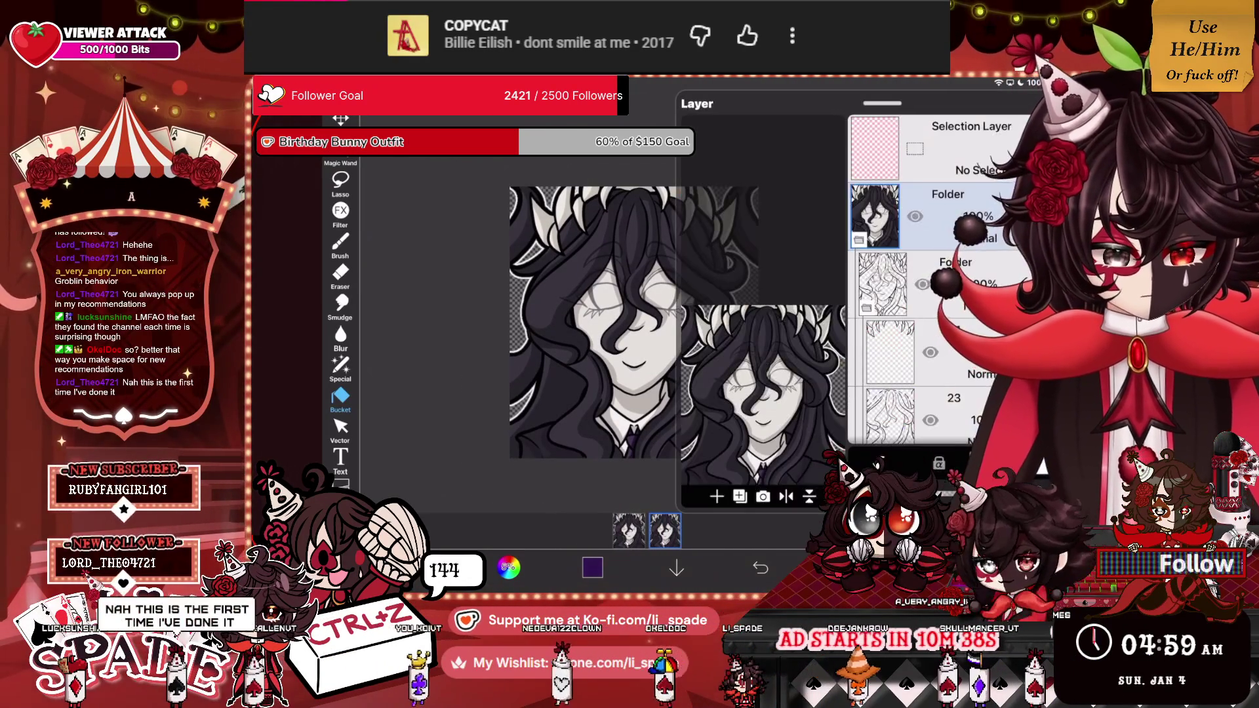
# Hide the shaded artwork folder and black fill layer 2, leaving only the sketch lines visible.
pyautogui.scroll(-3, 918, 282)
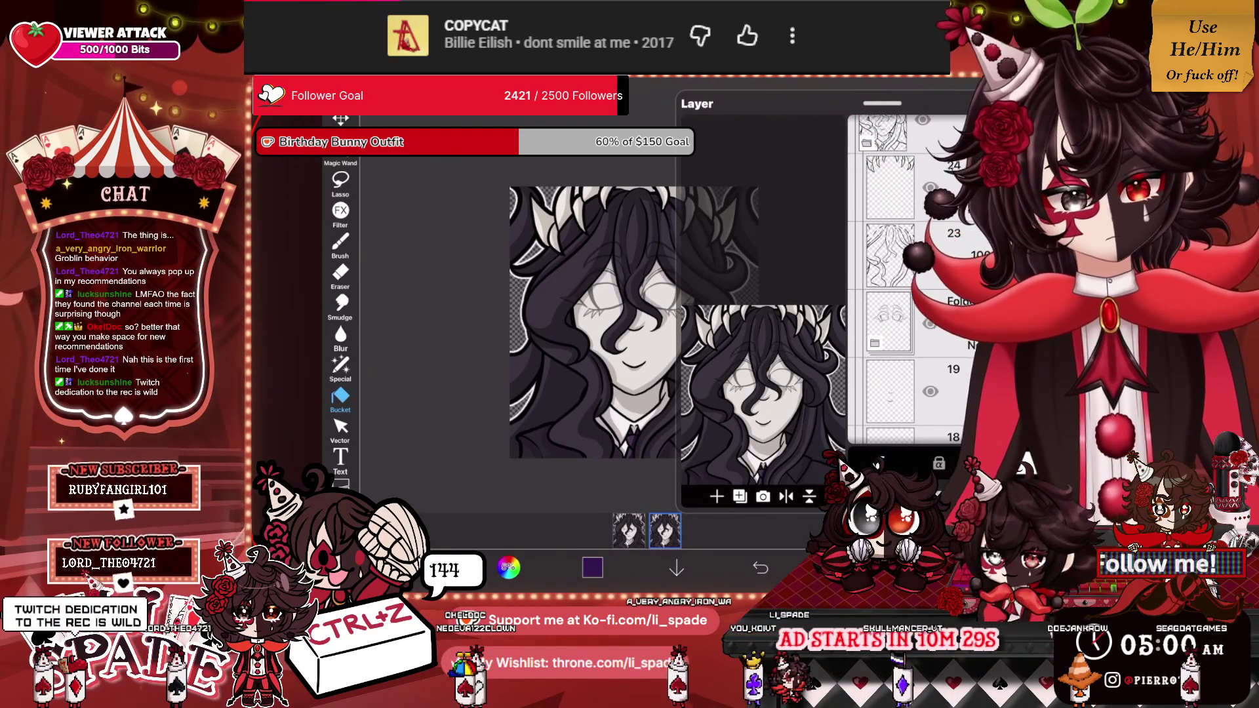
pyautogui.hotkey('ctrl', 'z')
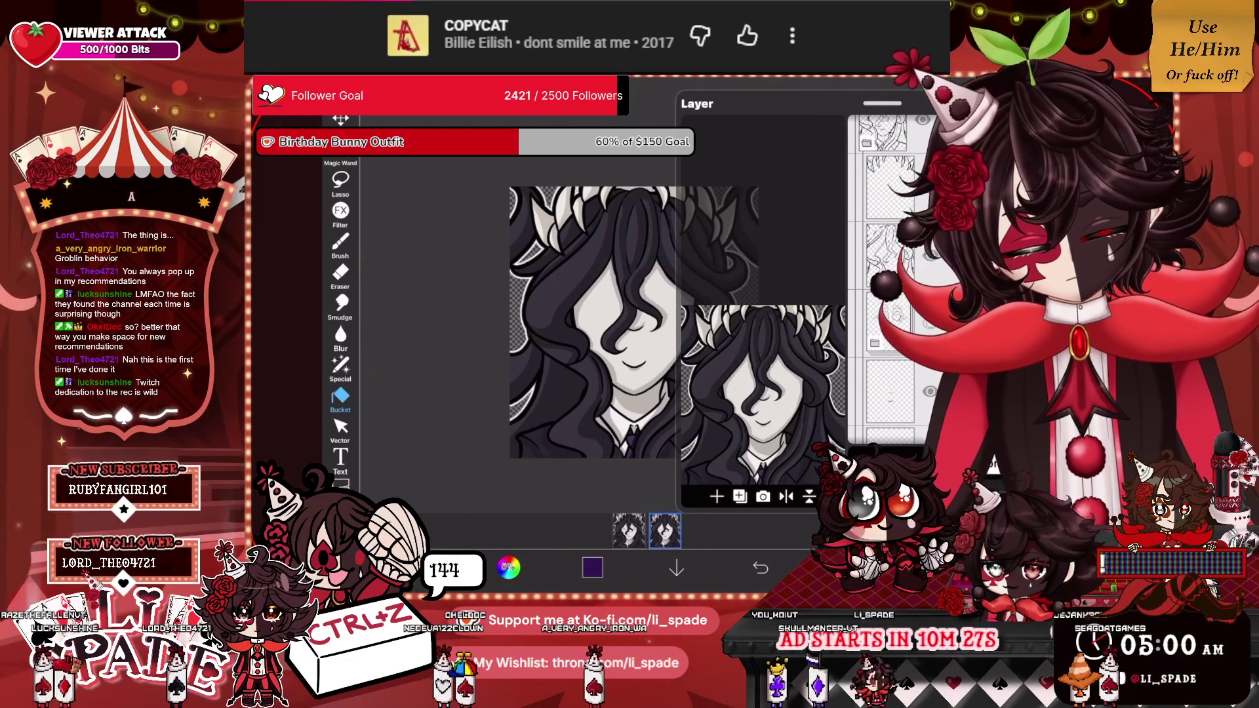
pyautogui.hotkey('ctrl', 'shift', 'z')
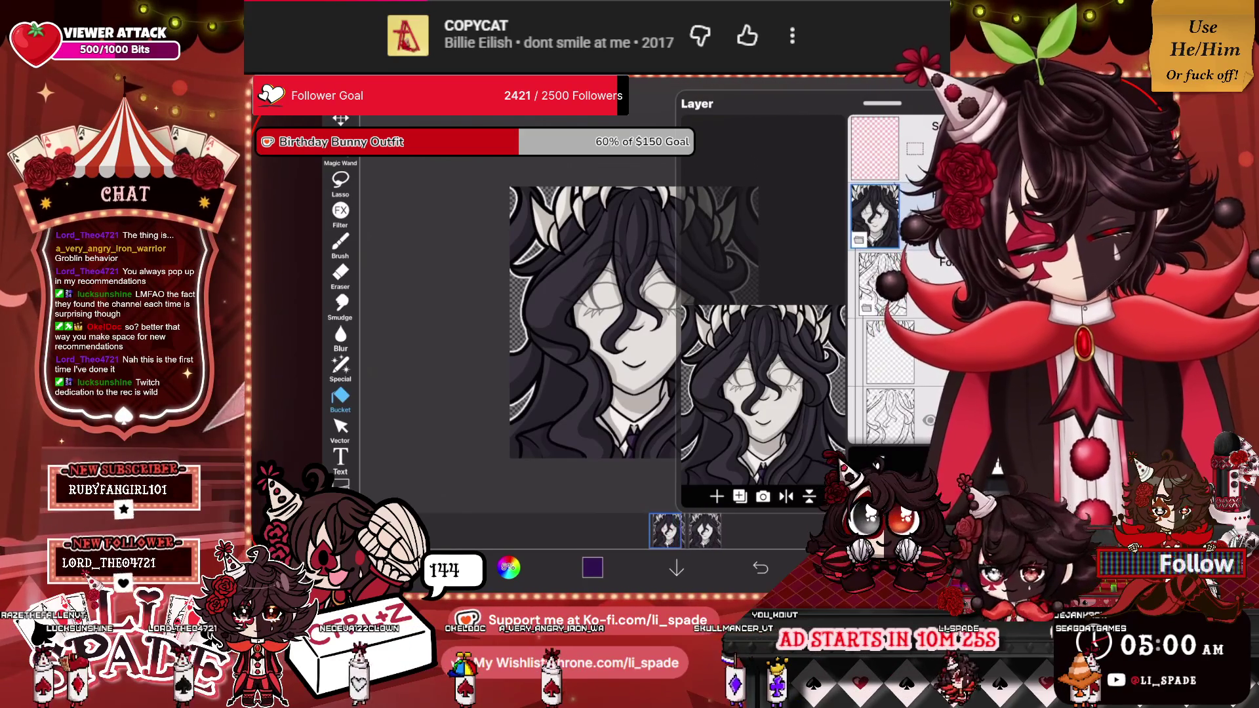
pyautogui.scroll(-3, 892, 282)
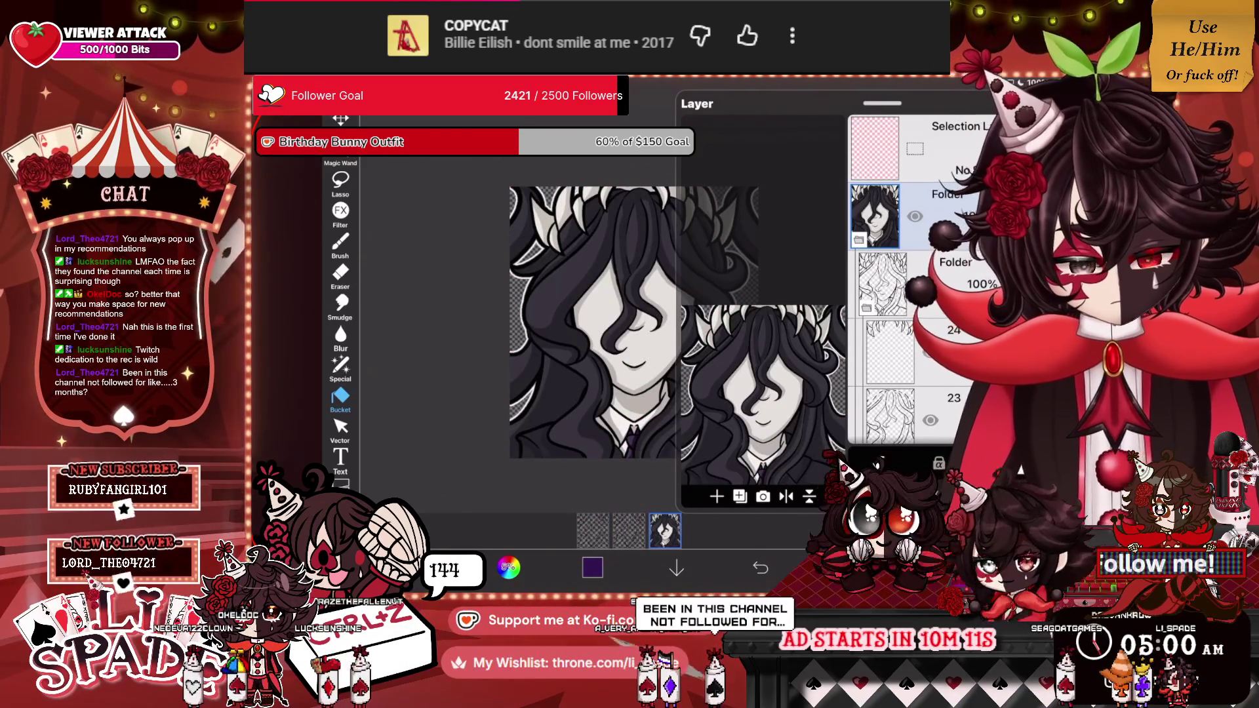
pyautogui.scroll(-5, 918, 275)
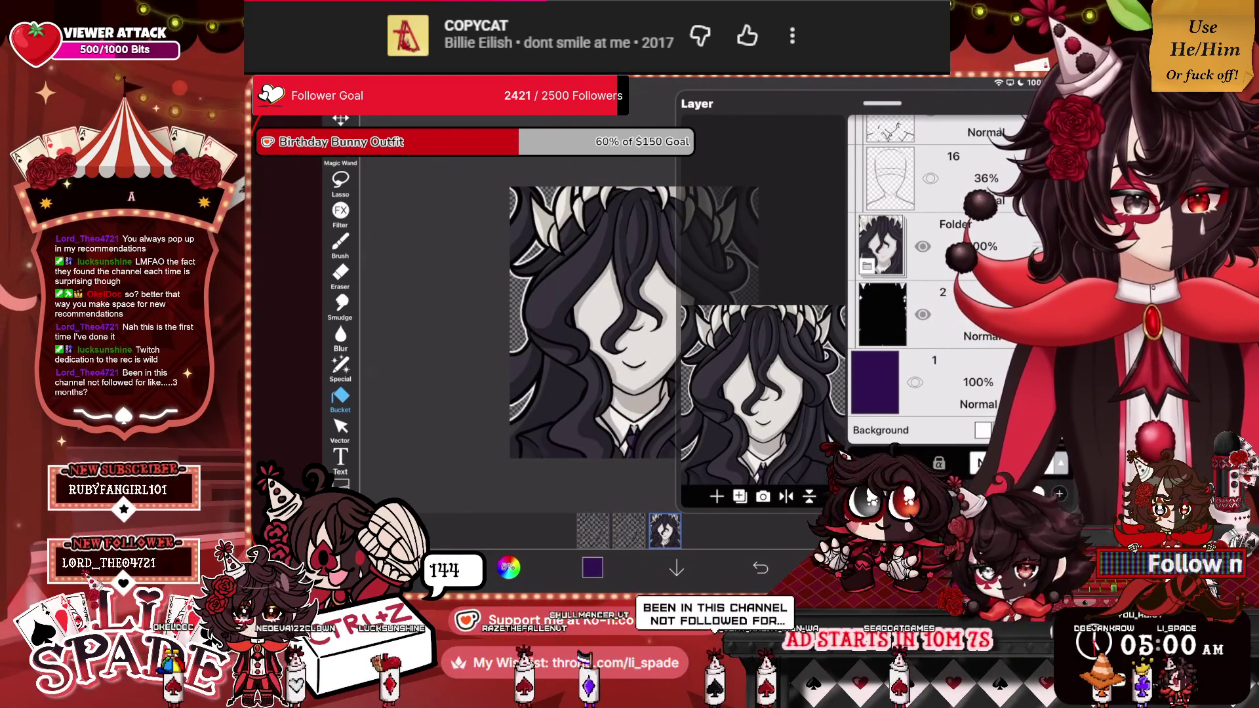
pyautogui.click(923, 246)
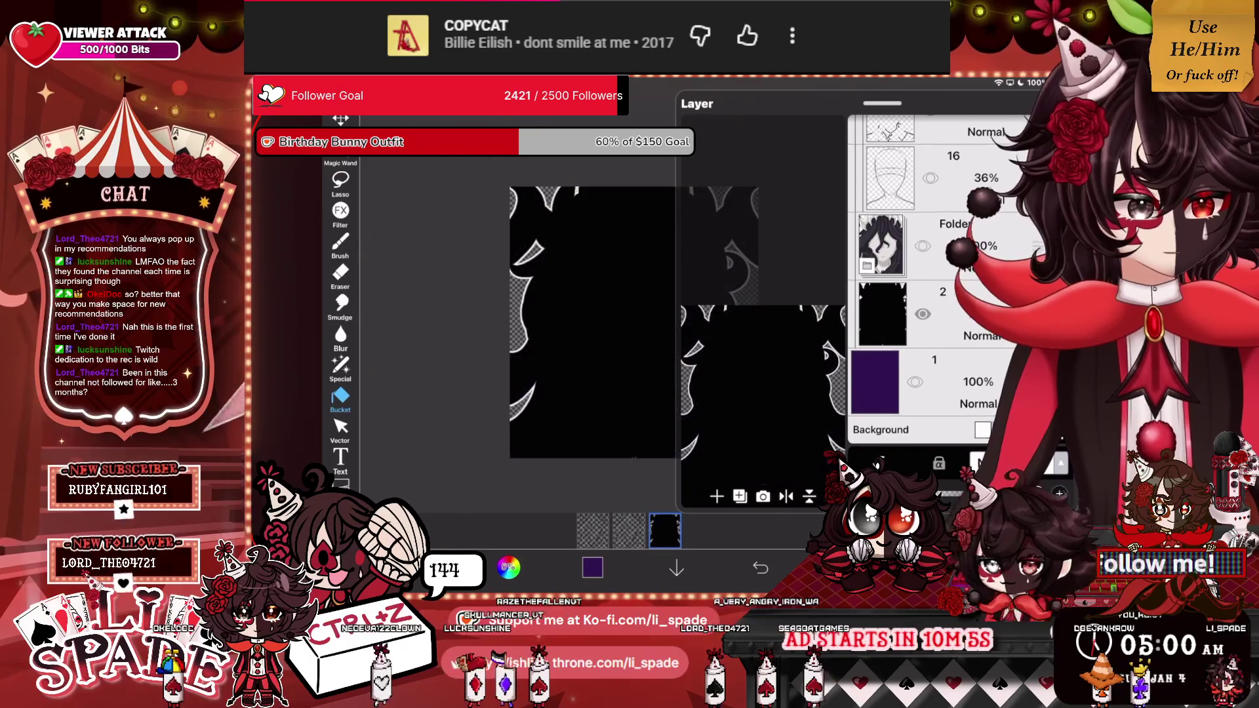
pyautogui.click(922, 314)
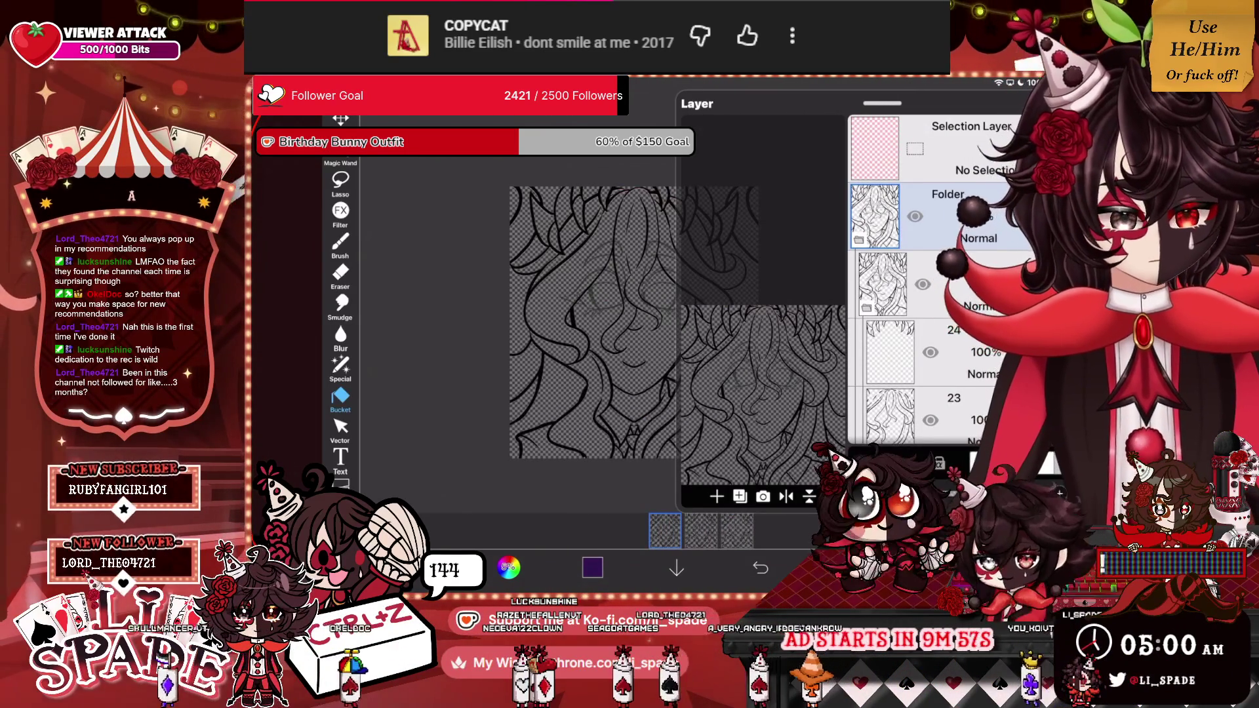
# Select layer 21 with the closed-eye sketch and start a transform on it.
pyautogui.scroll(-15, 931, 282)
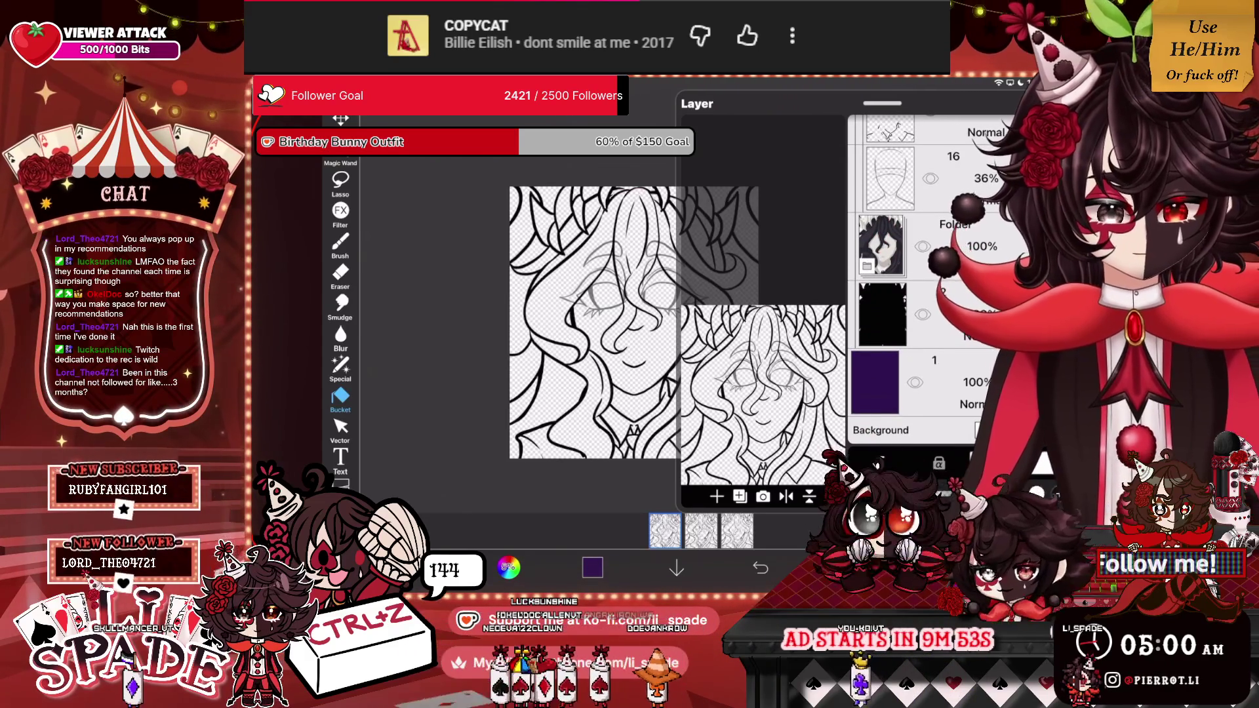
pyautogui.scroll(15, 931, 282)
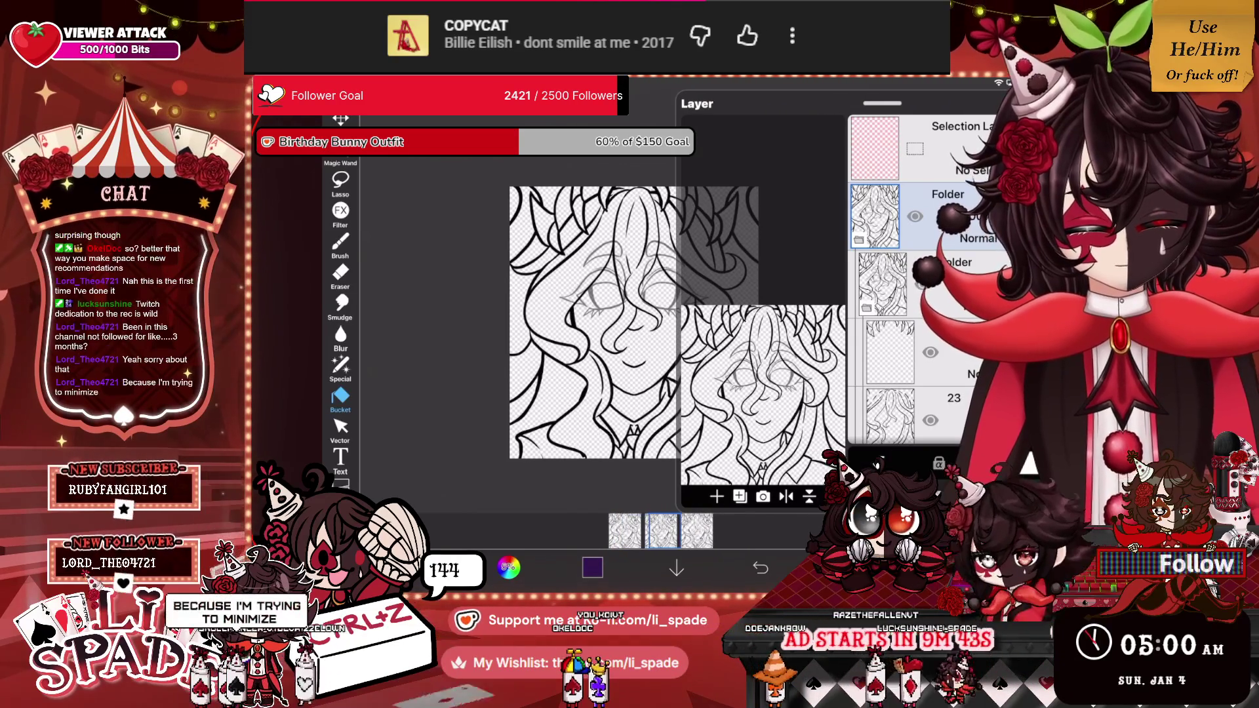
pyautogui.scroll(-10, 931, 282)
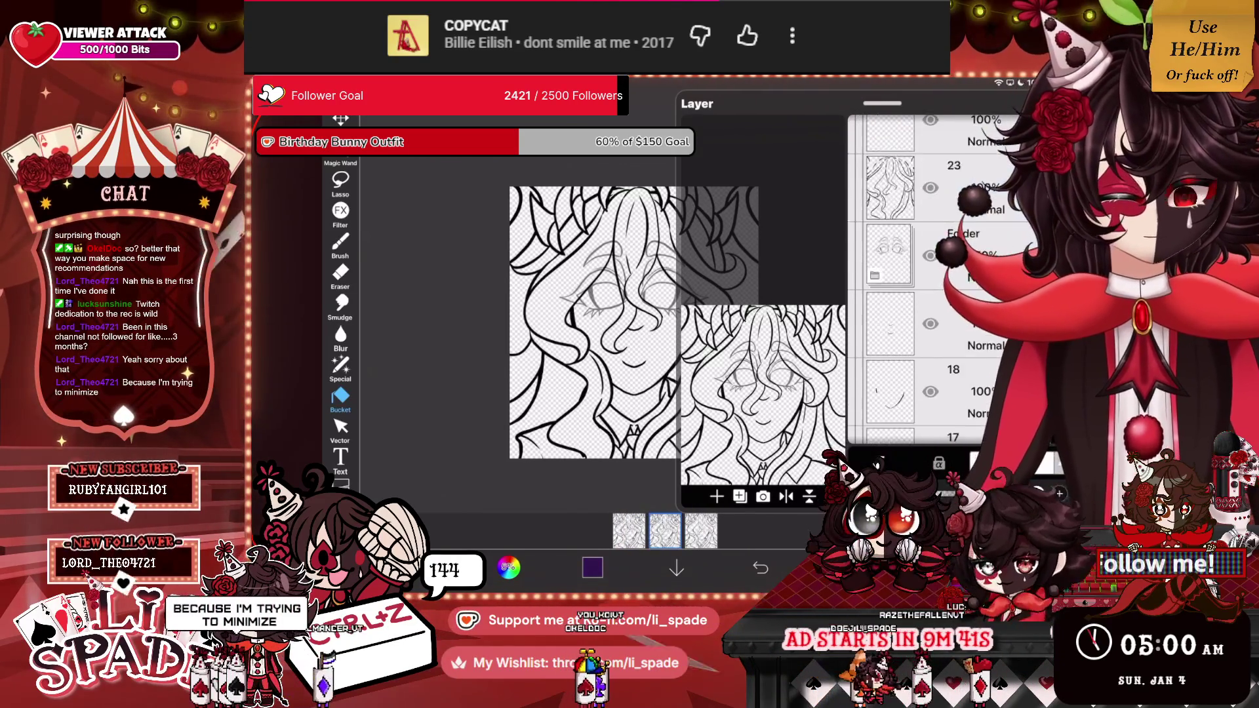
pyautogui.scroll(3, 931, 282)
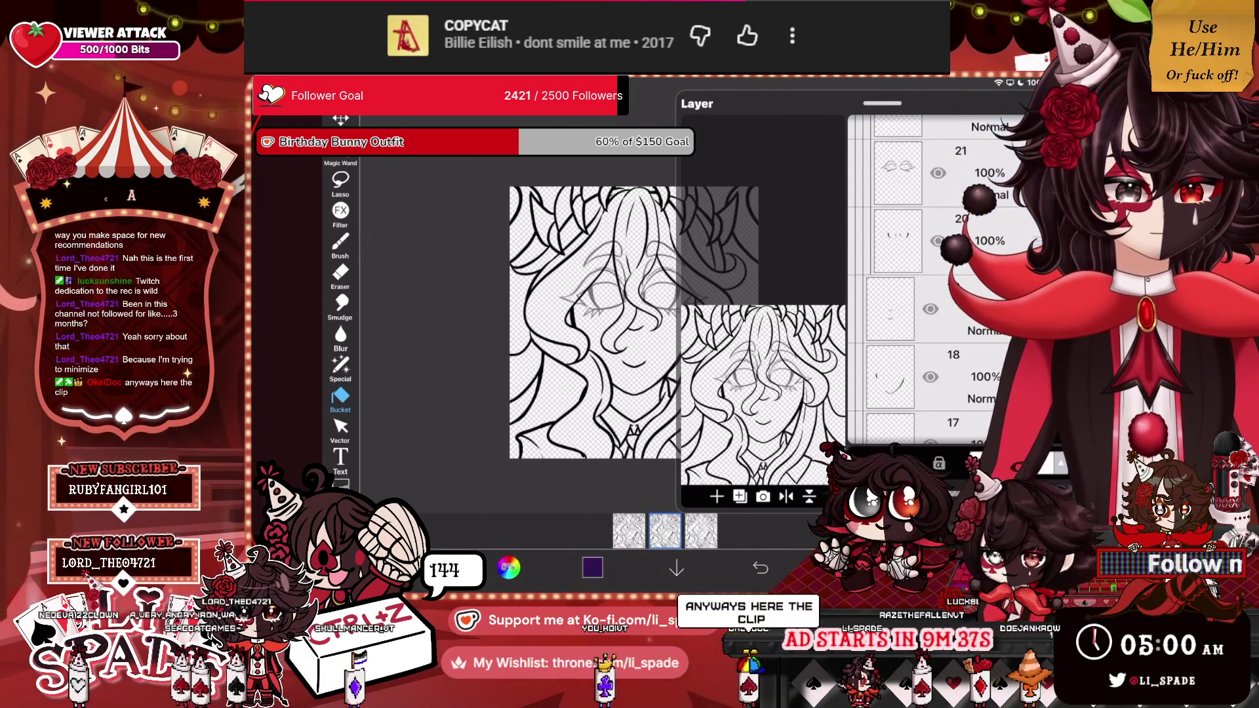
pyautogui.click(899, 172)
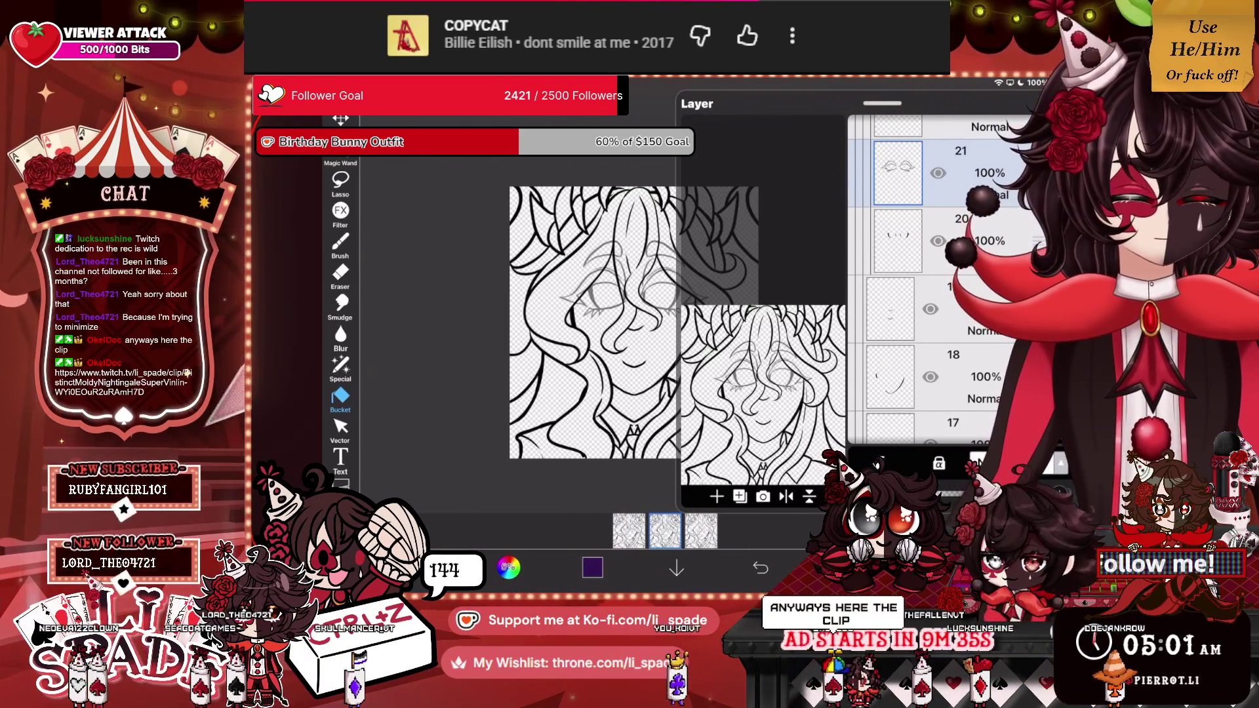
pyautogui.hotkey('ctrl', 't')
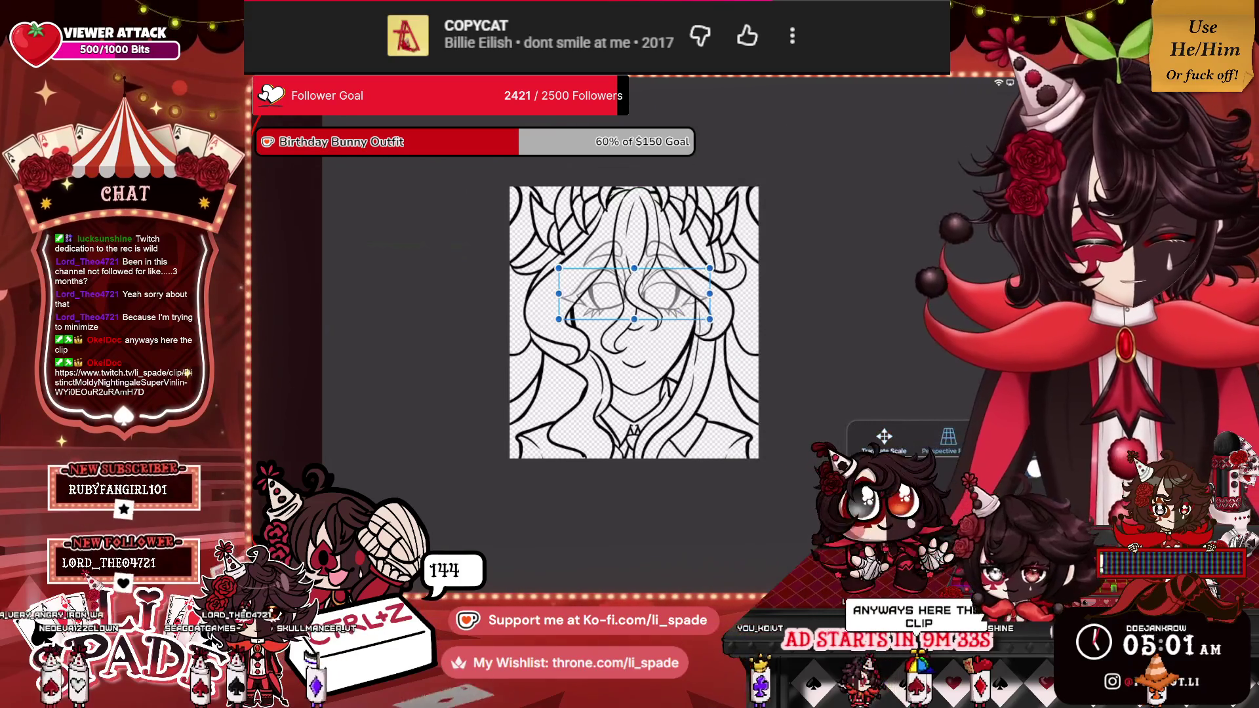
# Squash the closed-eye sketch on layer 21 vertically from top and bottom and apply it.
pyautogui.scroll(5, 578, 317)
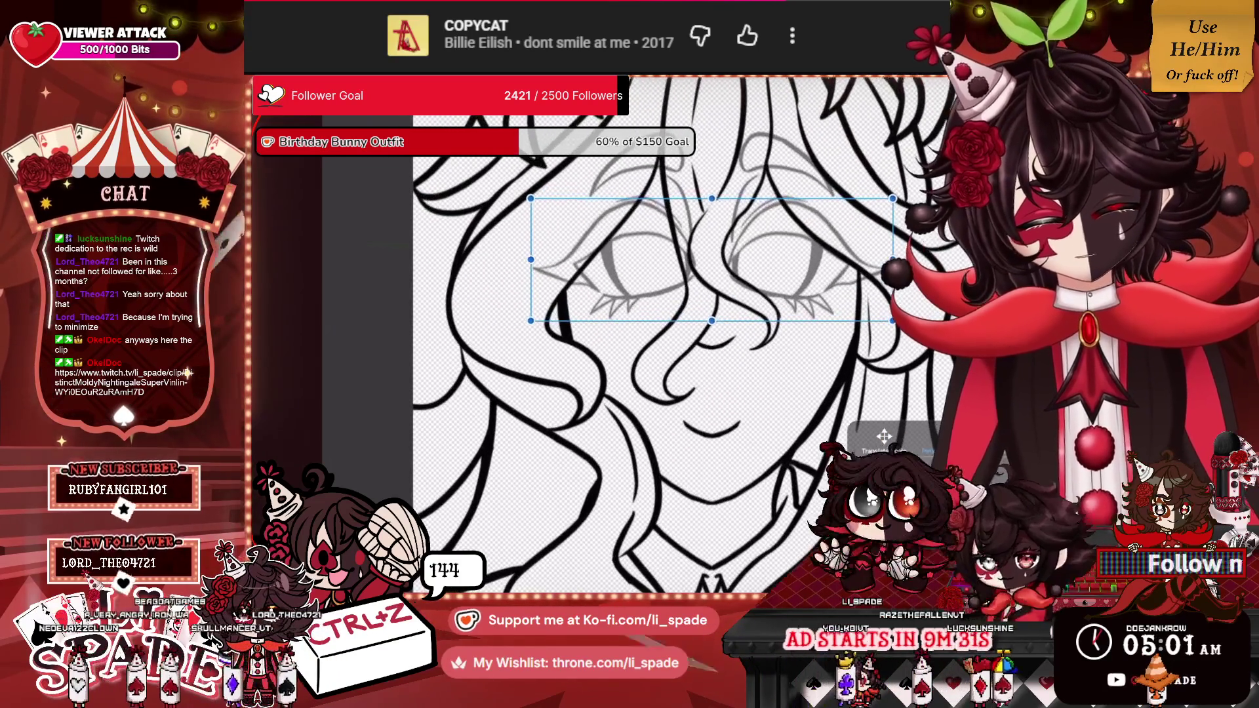
pyautogui.moveTo(711, 198); pyautogui.dragTo(711, 212)
pyautogui.moveTo(711, 320); pyautogui.dragTo(712, 314)
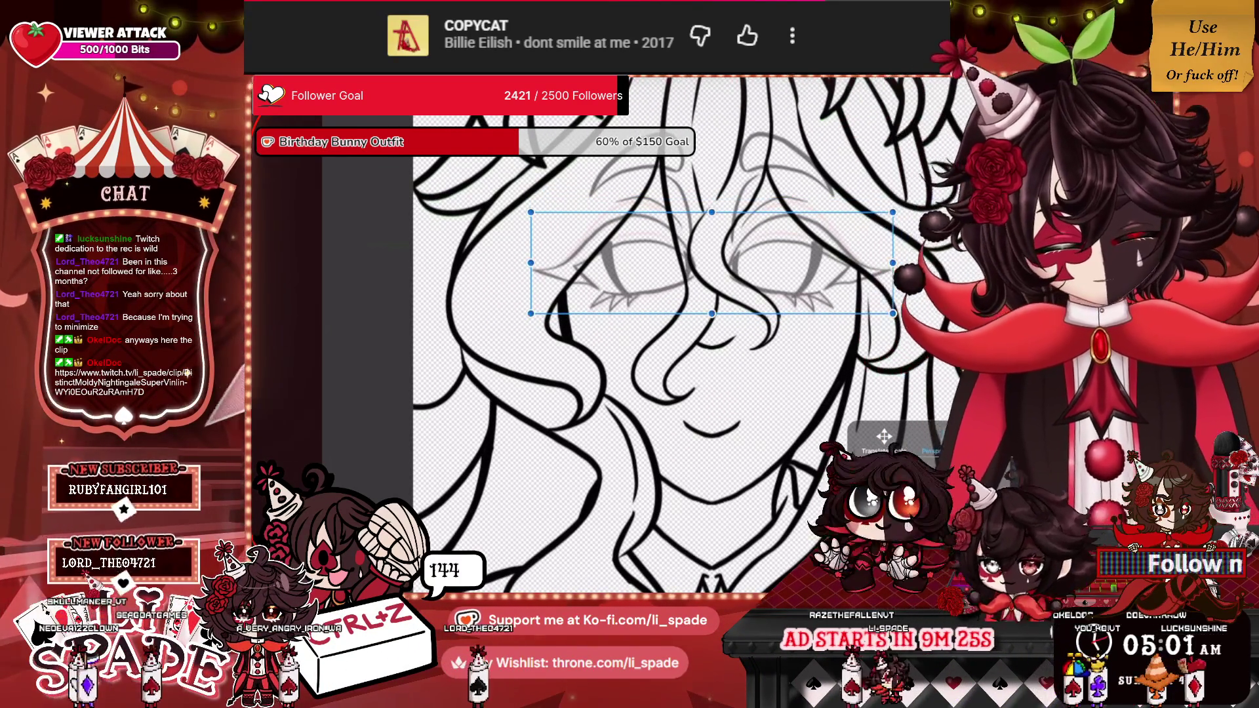
pyautogui.click(844, 567)
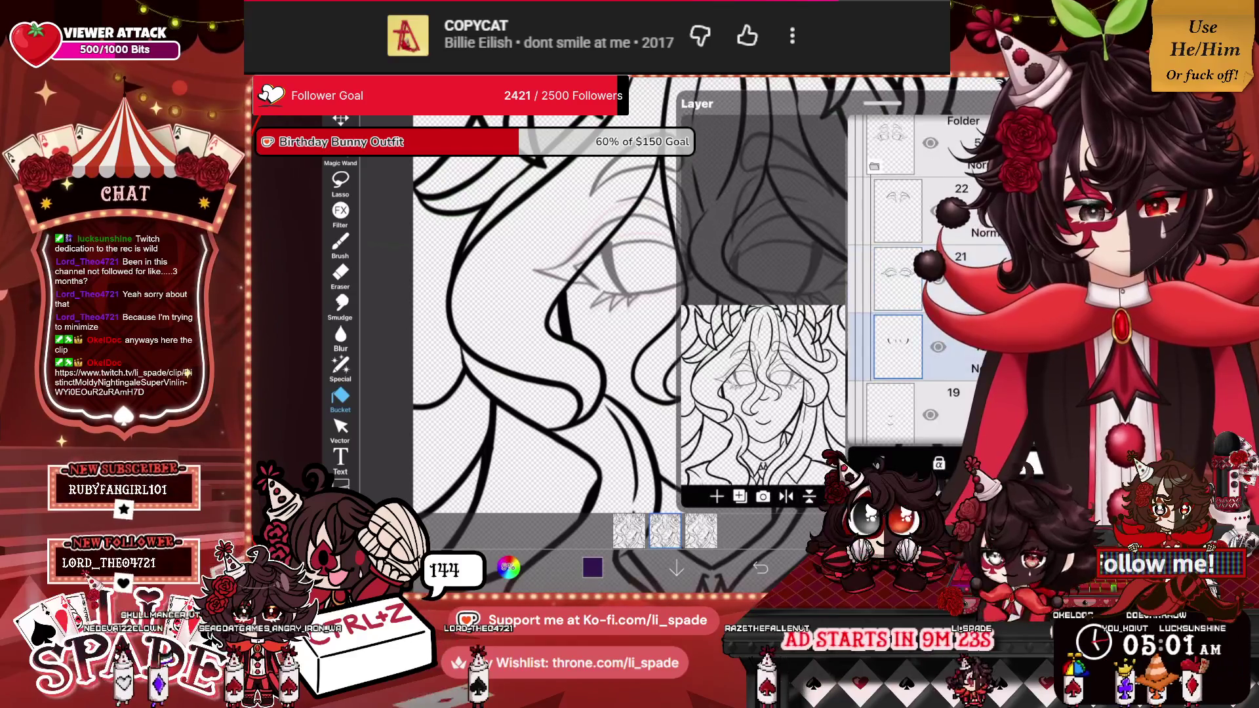
pyautogui.click(844, 567)
# Move the eyebrows on layer 22 slightly lower, toward the eyes.
pyautogui.click(340, 274)
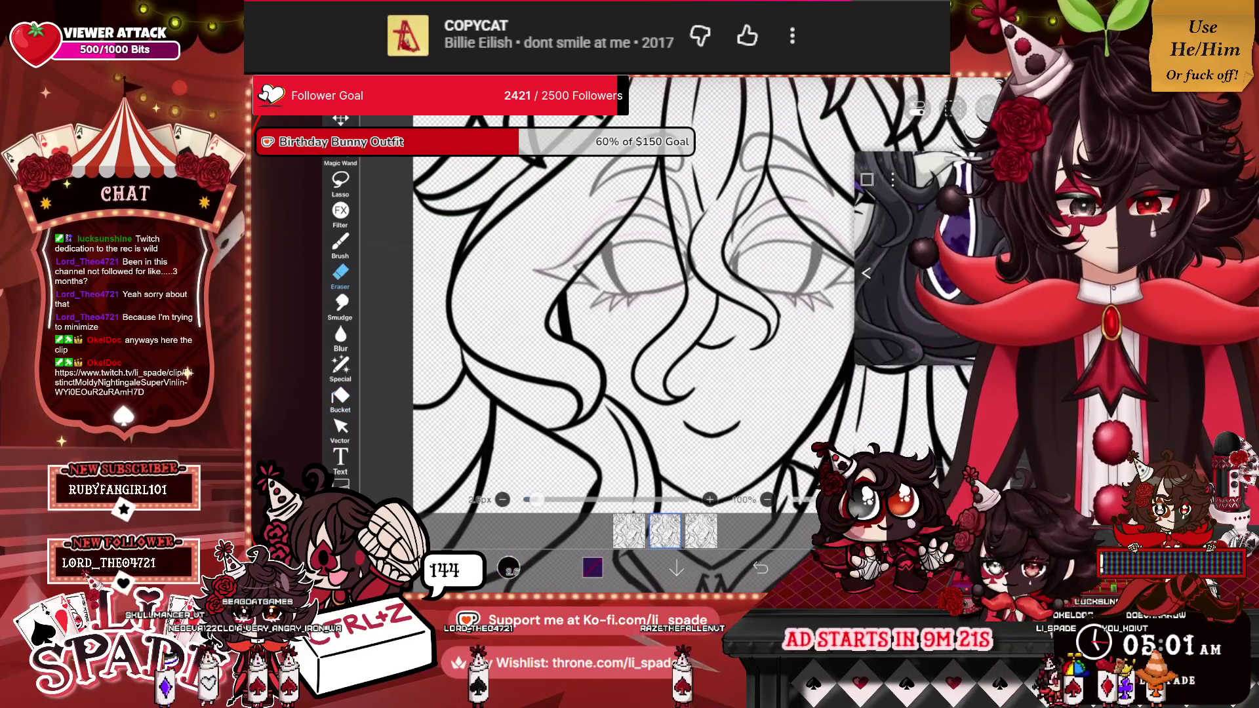
pyautogui.scroll(5, 590, 262)
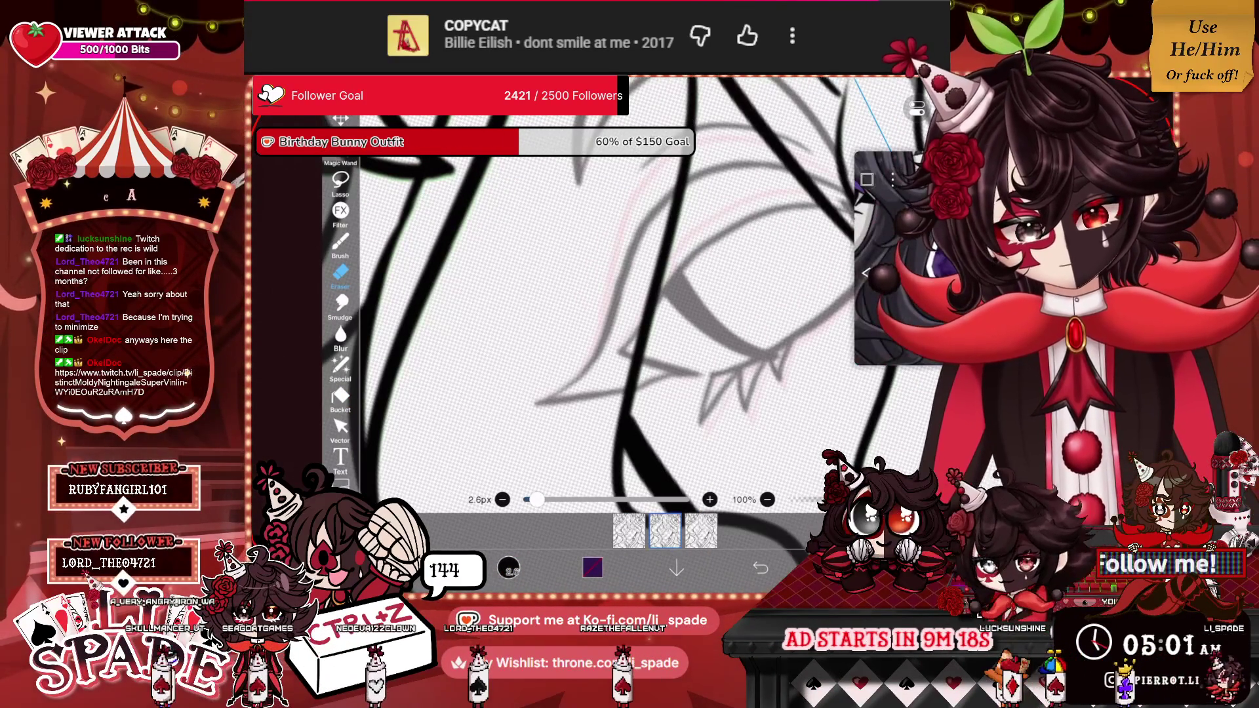
pyautogui.scroll(-3, 590, 295)
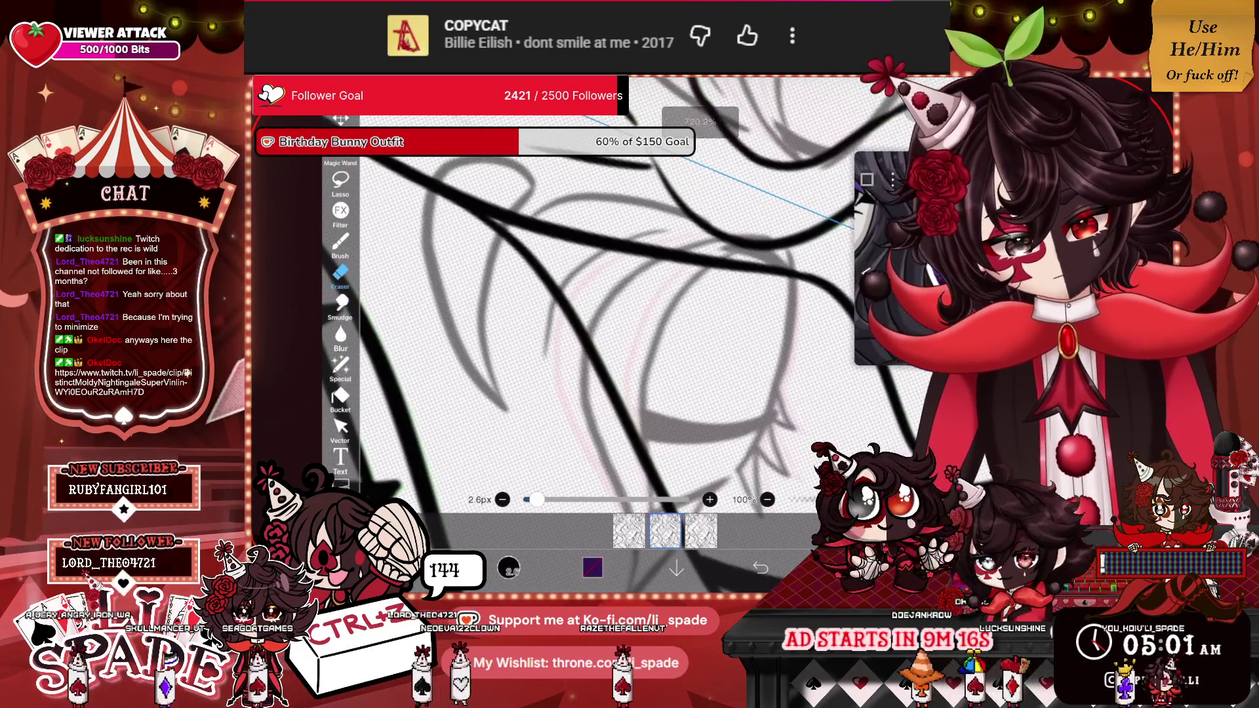
pyautogui.scroll(-3, 590, 315)
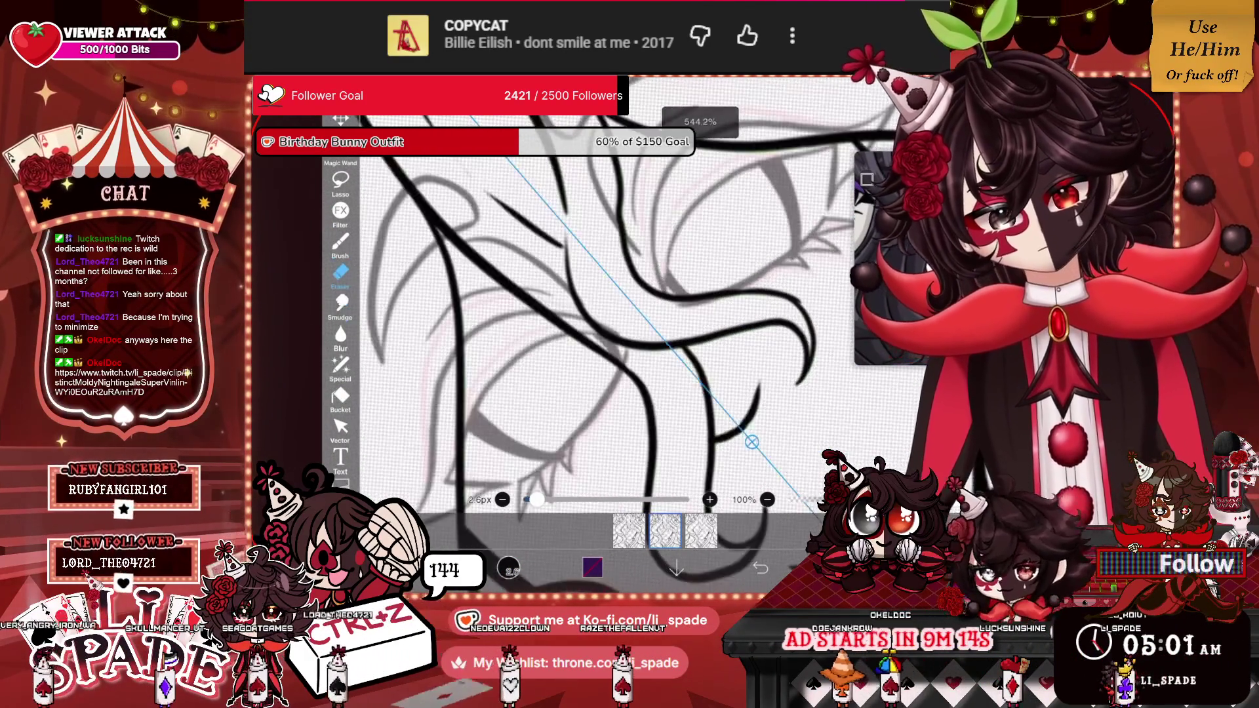
pyautogui.scroll(-1, 623, 315)
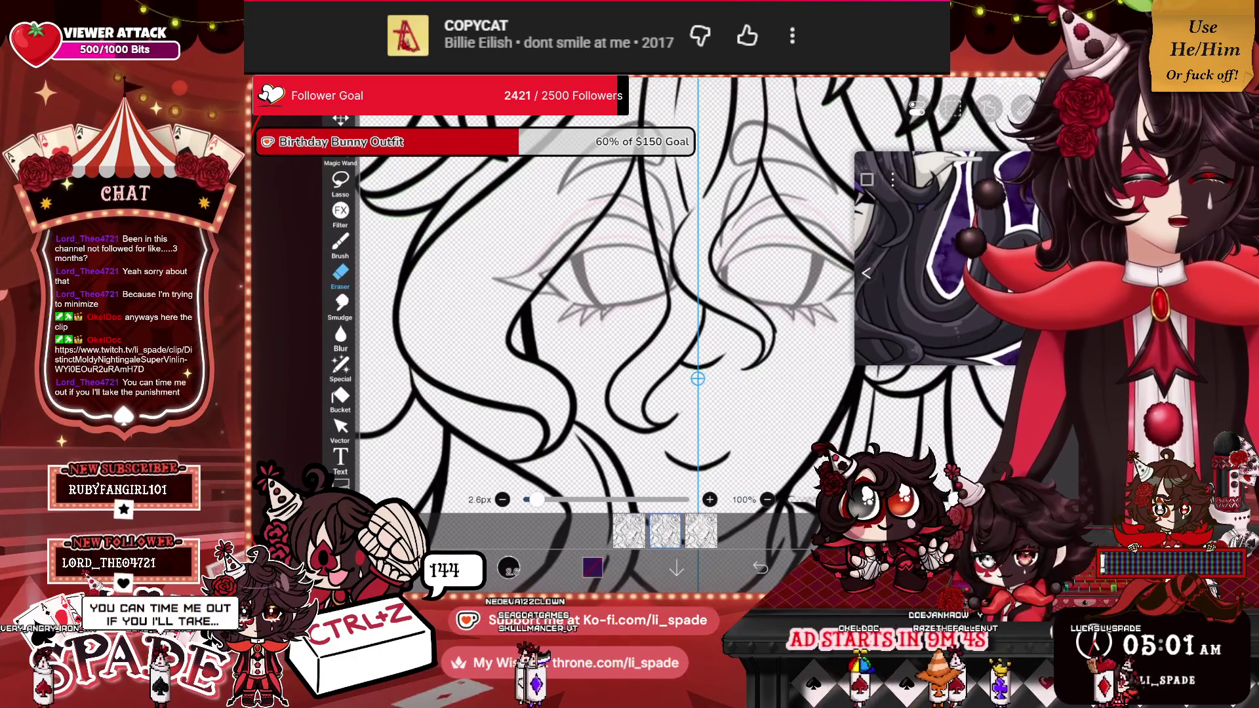
pyautogui.click(866, 273)
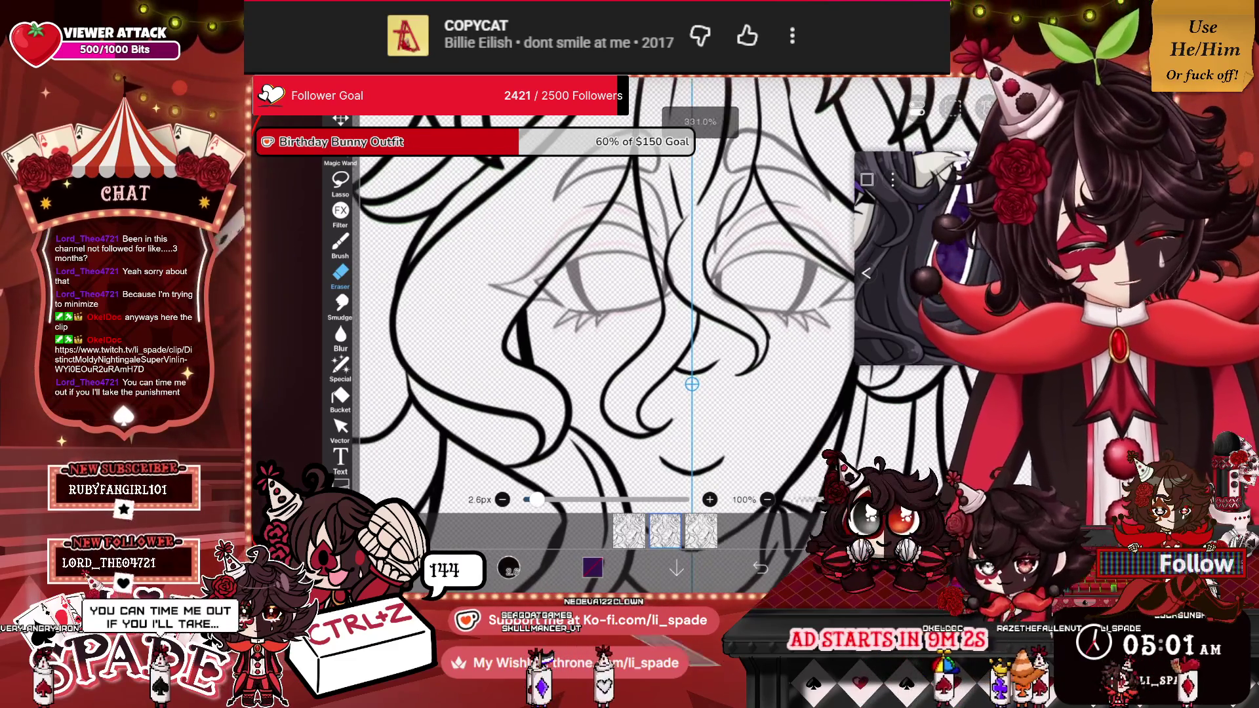
pyautogui.click(898, 184)
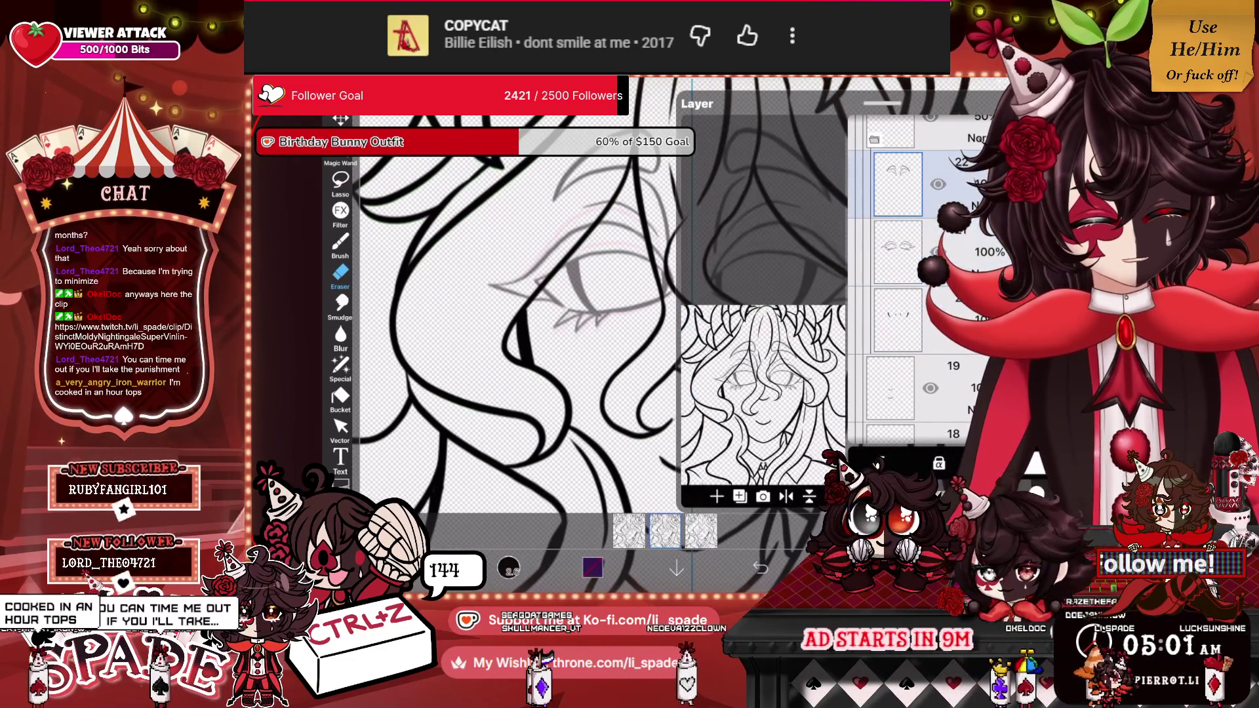
pyautogui.click(340, 119)
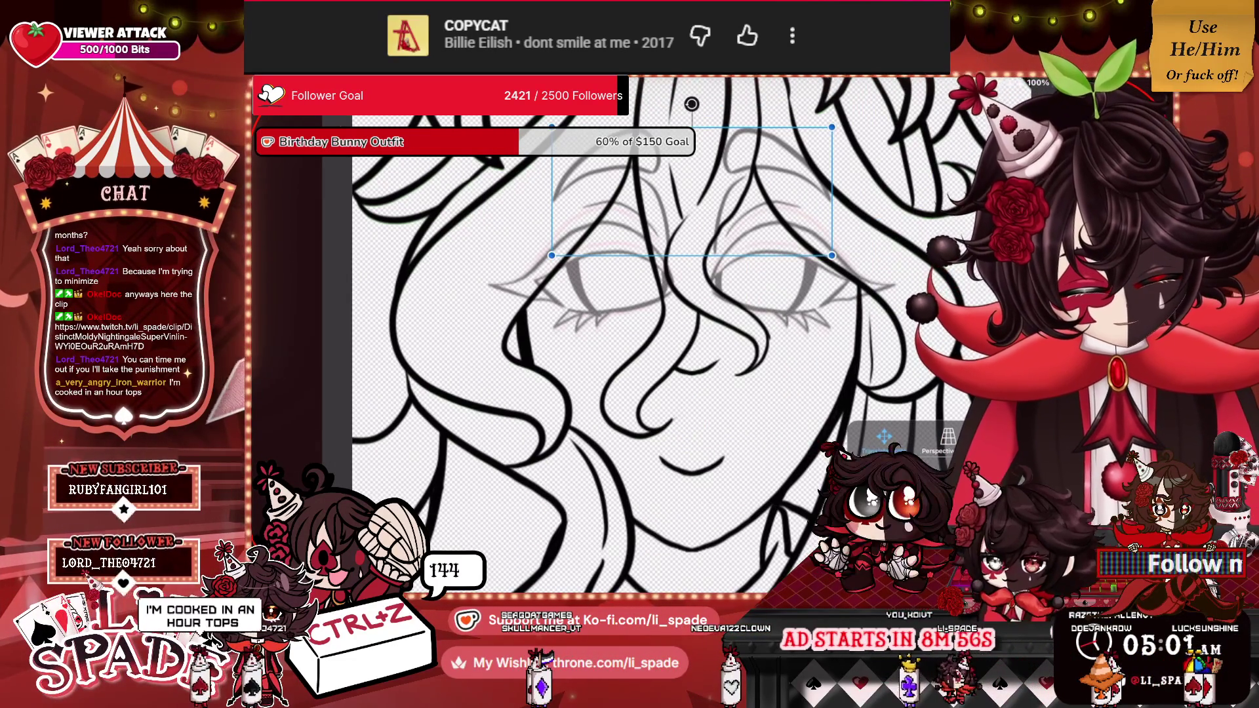
pyautogui.moveTo(692, 191); pyautogui.dragTo(692, 209)
pyautogui.click(971, 568)
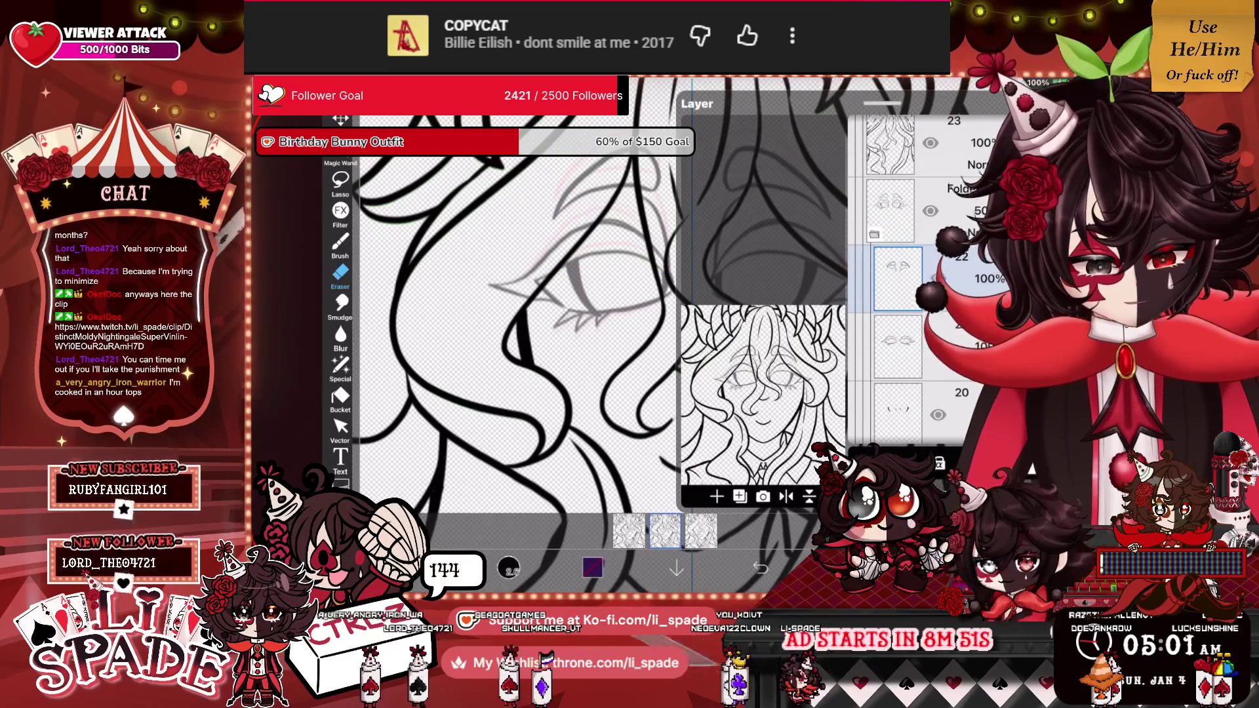
# Switch back to the brush and undo the stray purple stroke.
pyautogui.scroll(5, 590, 315)
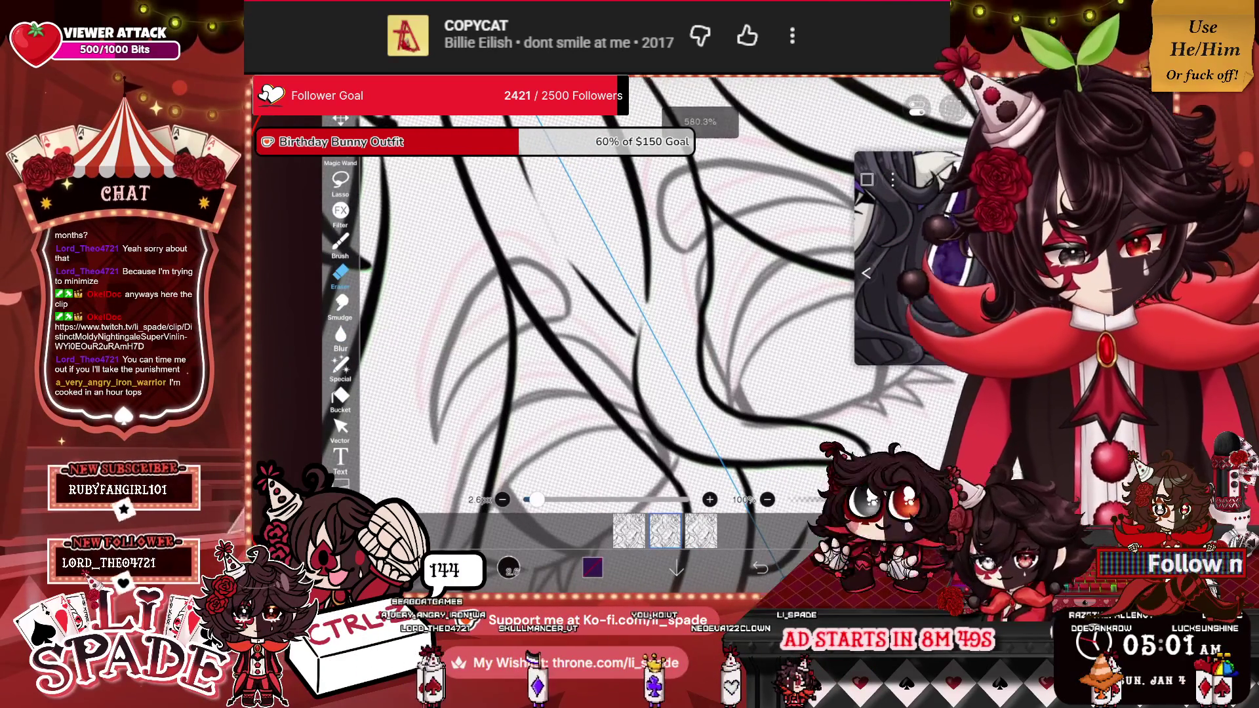
pyautogui.press('b')
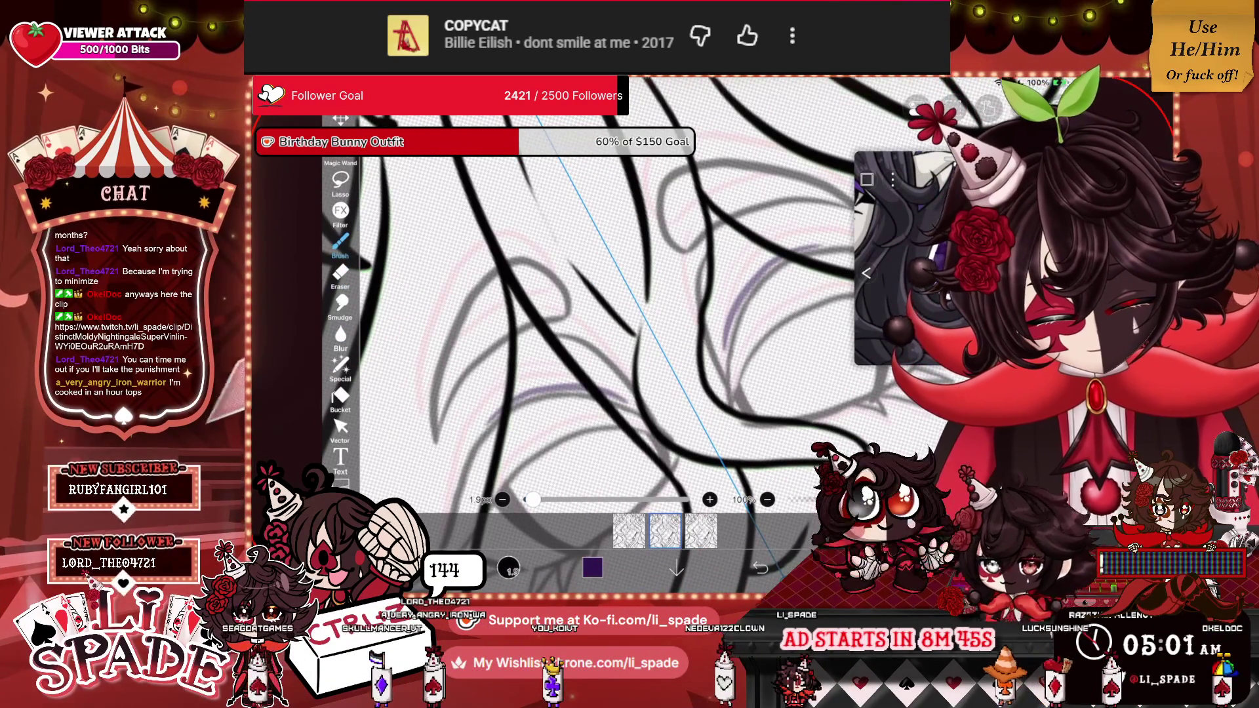
pyautogui.hotkey('ctrl', 'z')
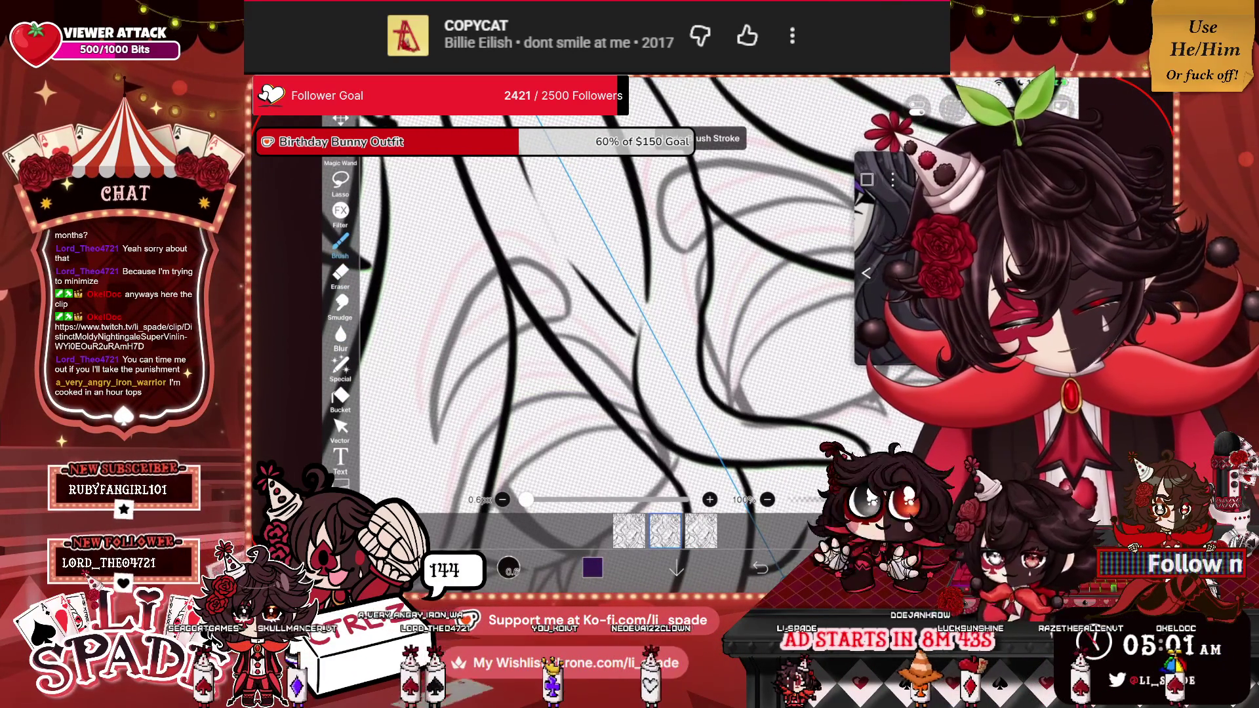
pyautogui.click(592, 568)
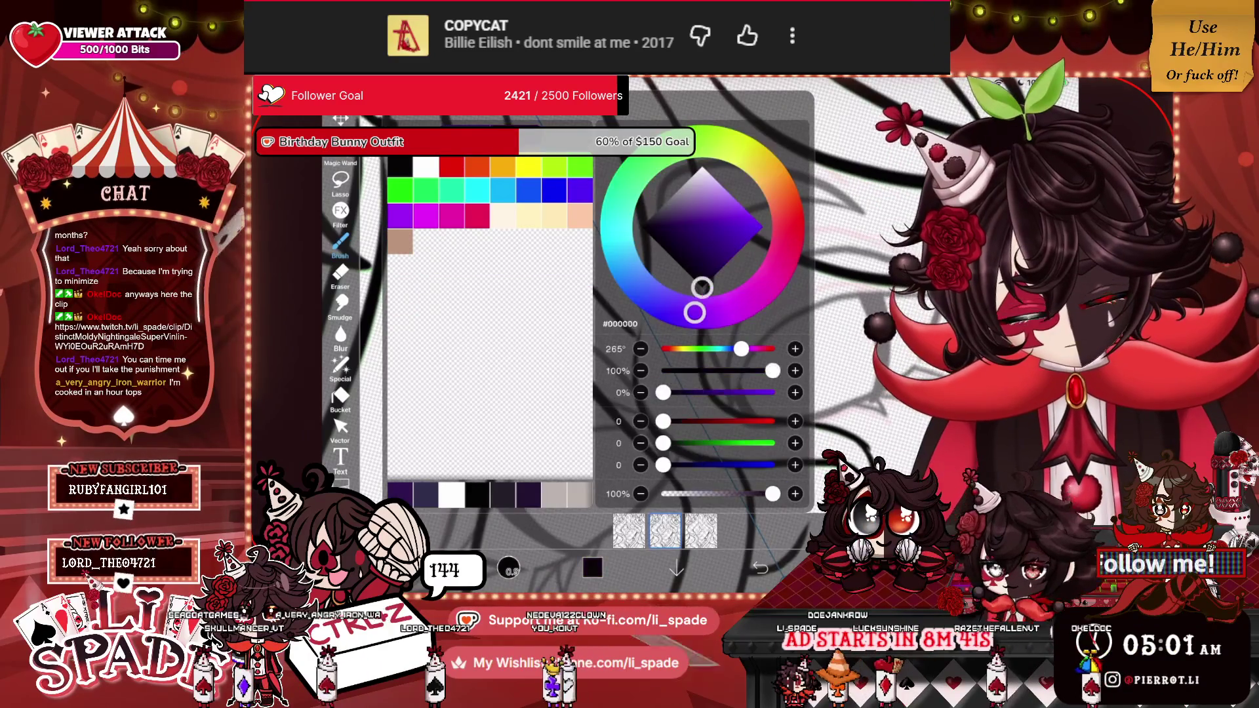
# Commit a trial transform on the eye line art and undo a test eraser stroke.
pyautogui.click(592, 568)
pyautogui.scroll(5, 590, 315)
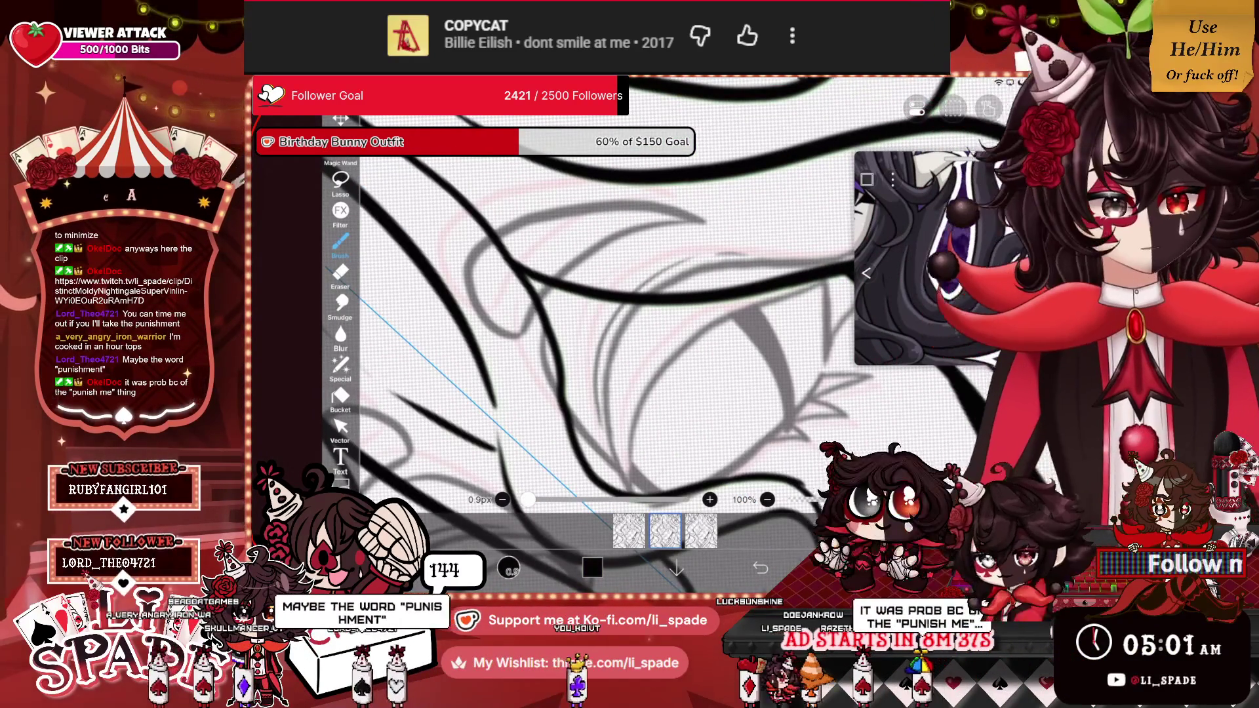
pyautogui.scroll(-3, 591, 315)
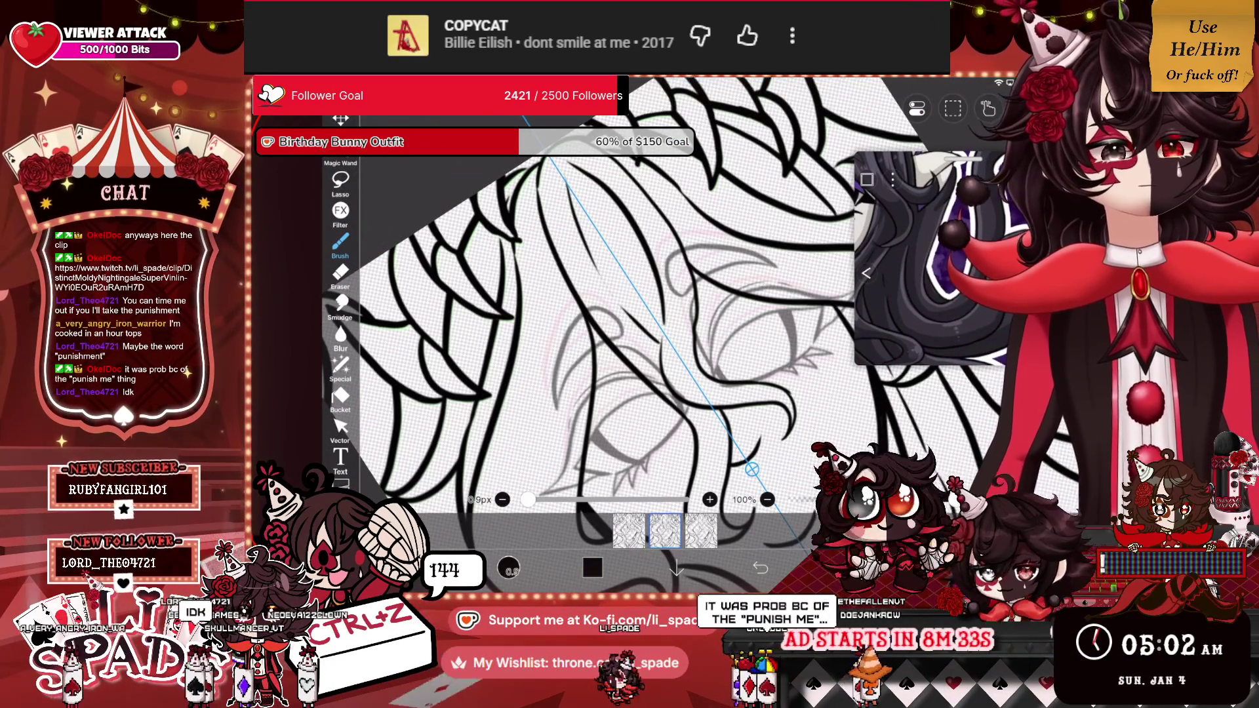
pyautogui.scroll(-3, 623, 314)
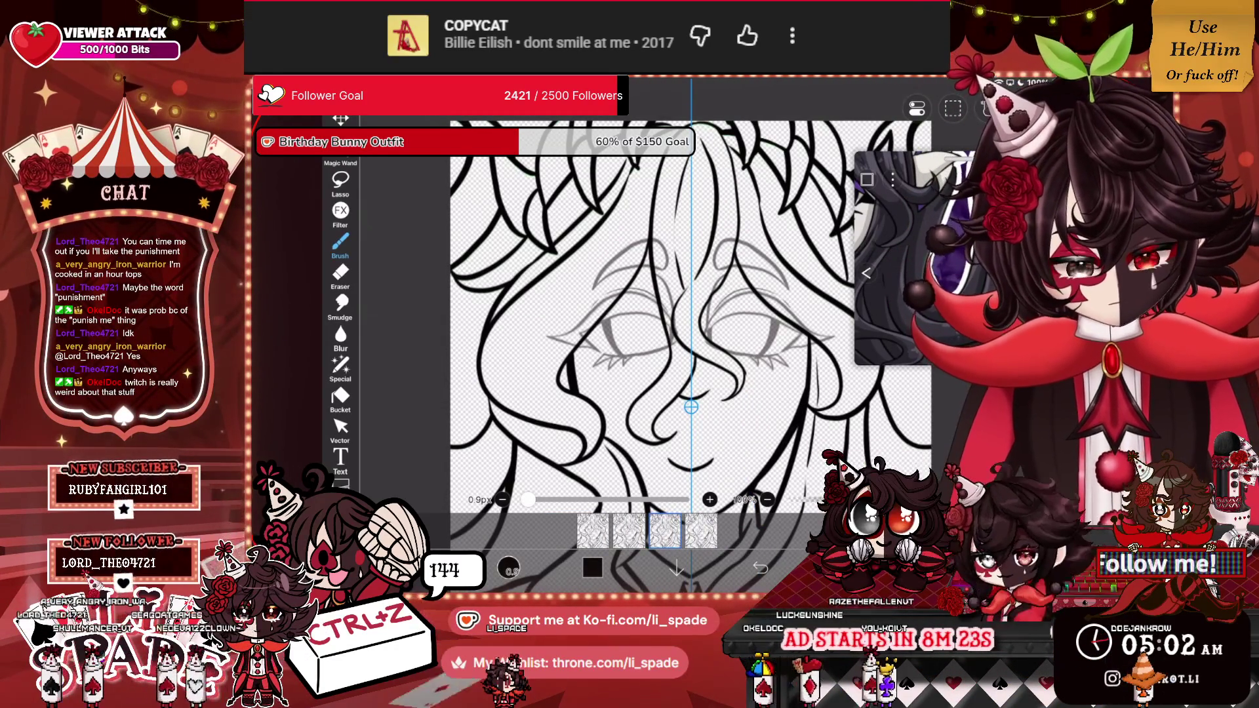
pyautogui.hotkey('ctrl', 't')
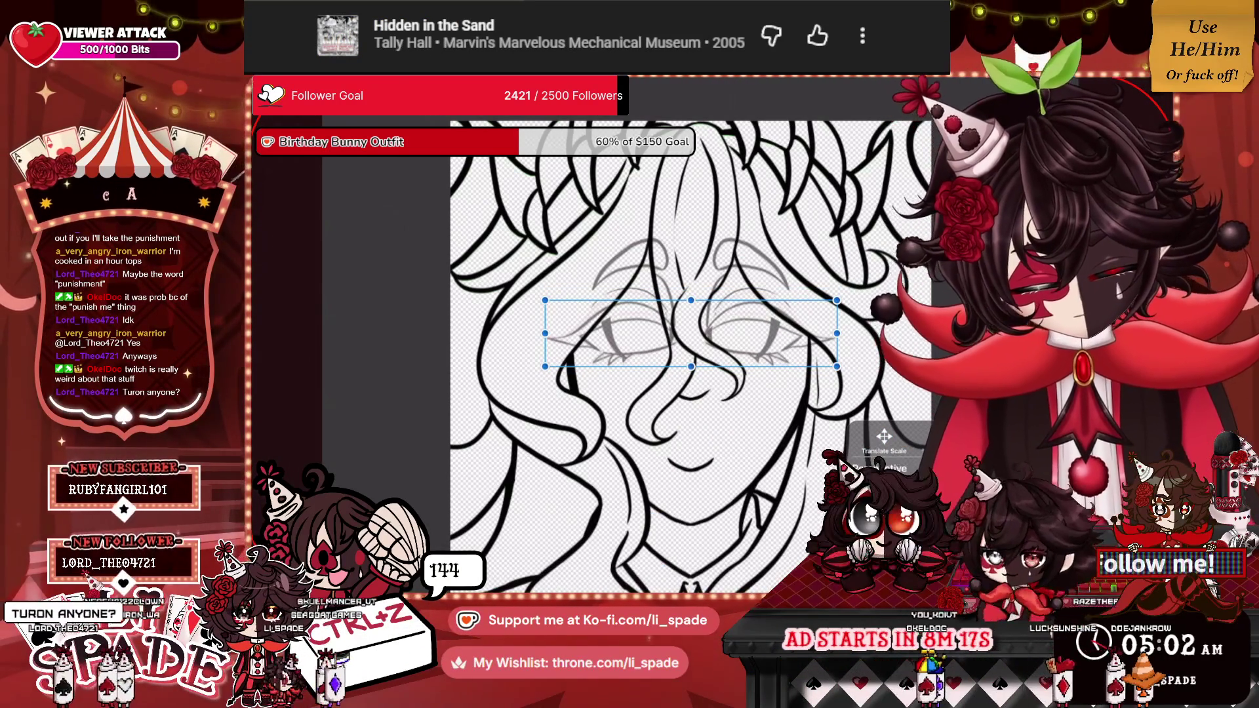
pyautogui.press('Return')
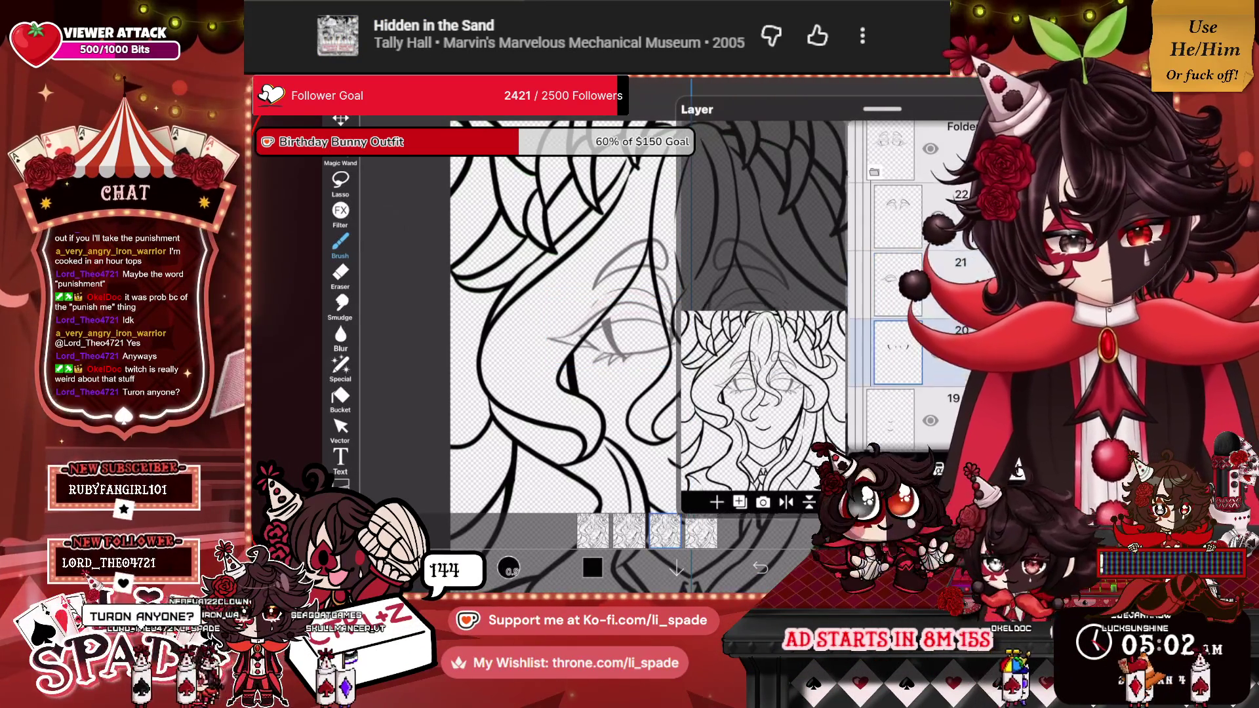
pyautogui.scroll(5, 590, 315)
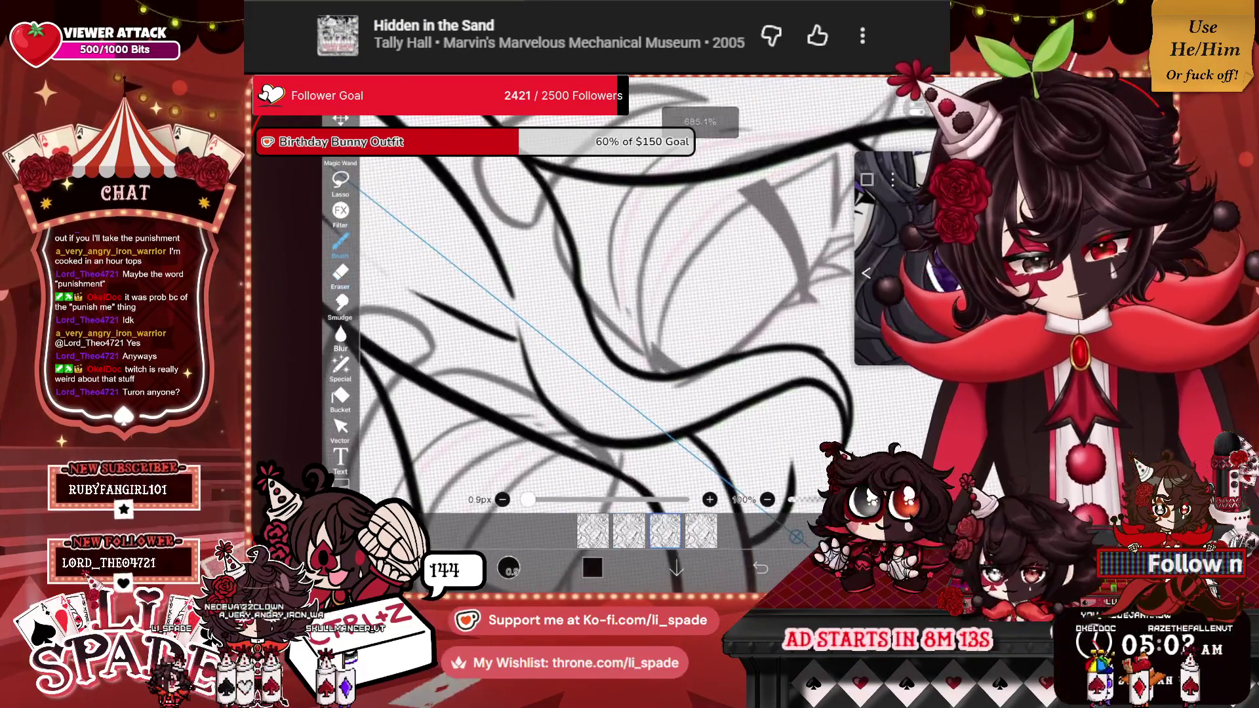
pyautogui.press('e')
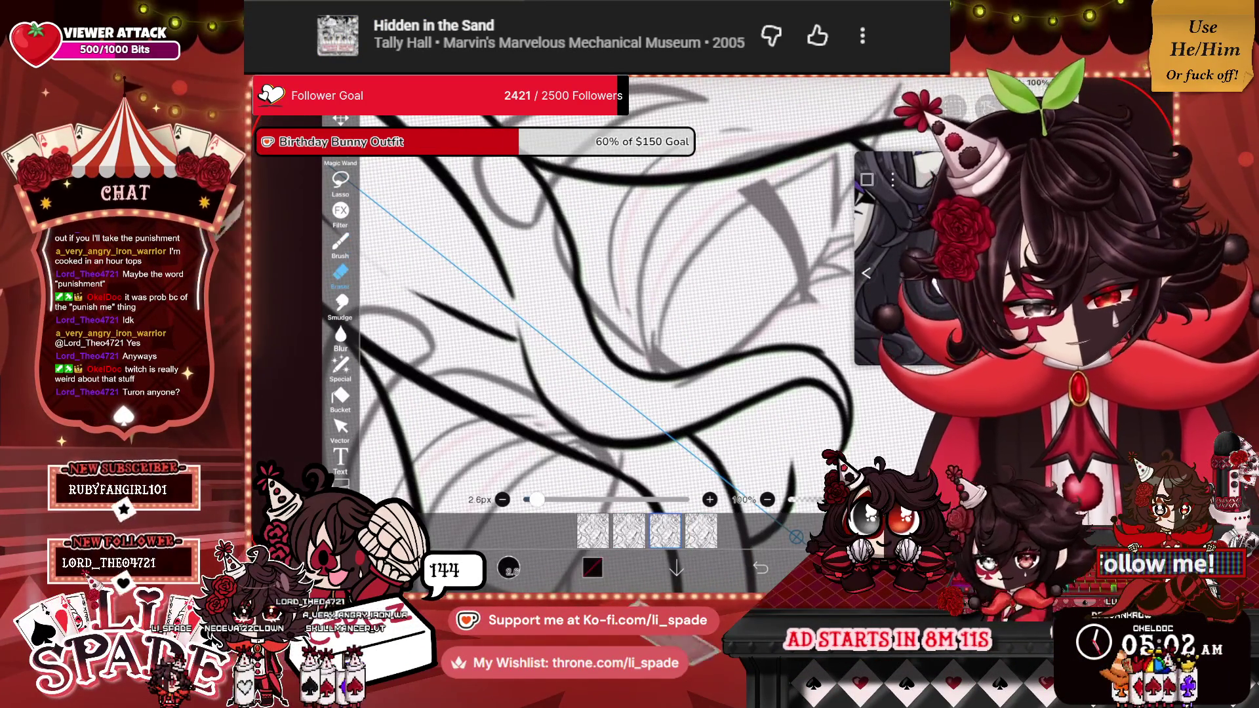
pyautogui.moveTo(655, 329); pyautogui.dragTo(660, 366)
pyautogui.hotkey('ctrl', 'z')
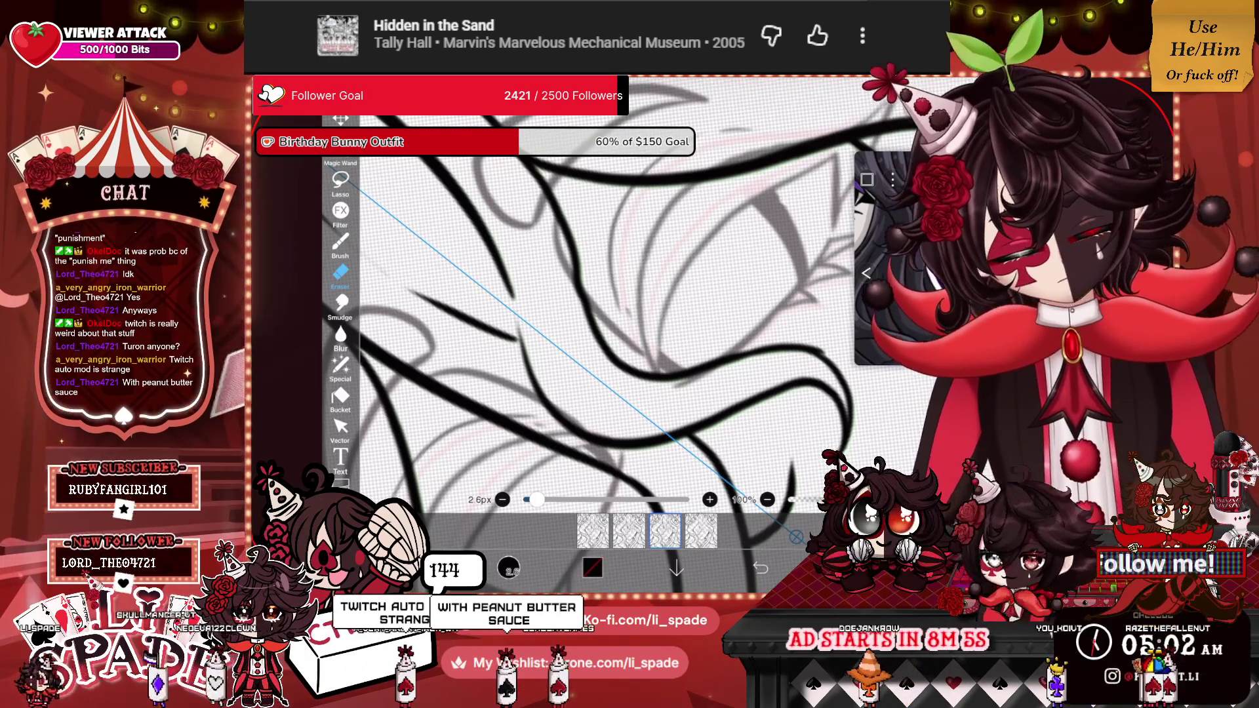
# Move the eye line art slightly lower on the face.
pyautogui.scroll(-3, 591, 315)
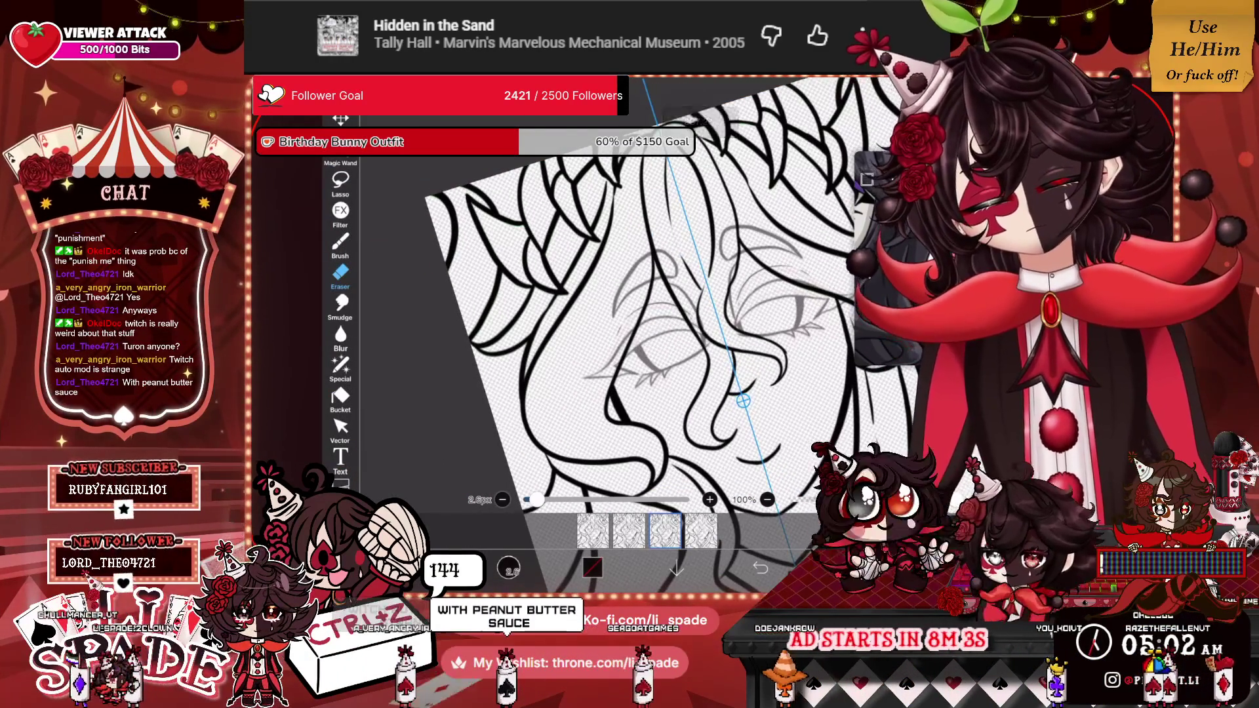
pyautogui.scroll(3, 604, 328)
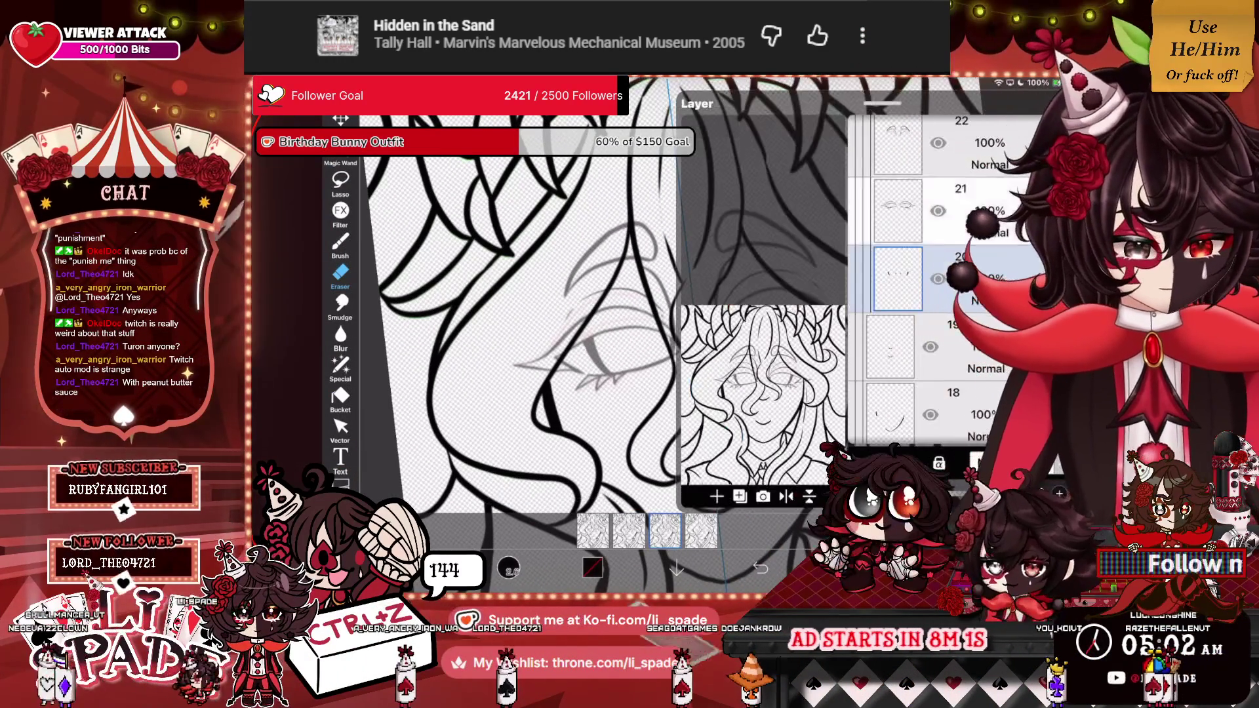
pyautogui.hotkey('ctrl', 't')
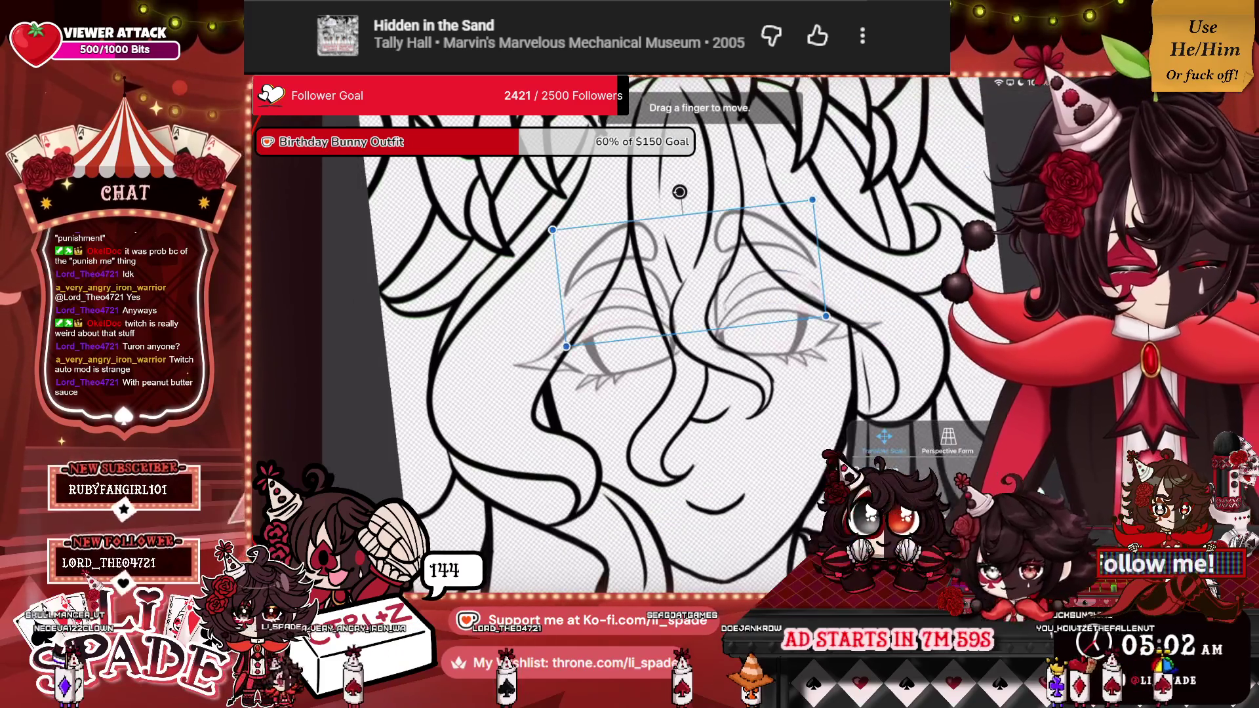
pyautogui.moveTo(689, 272); pyautogui.dragTo(691, 289)
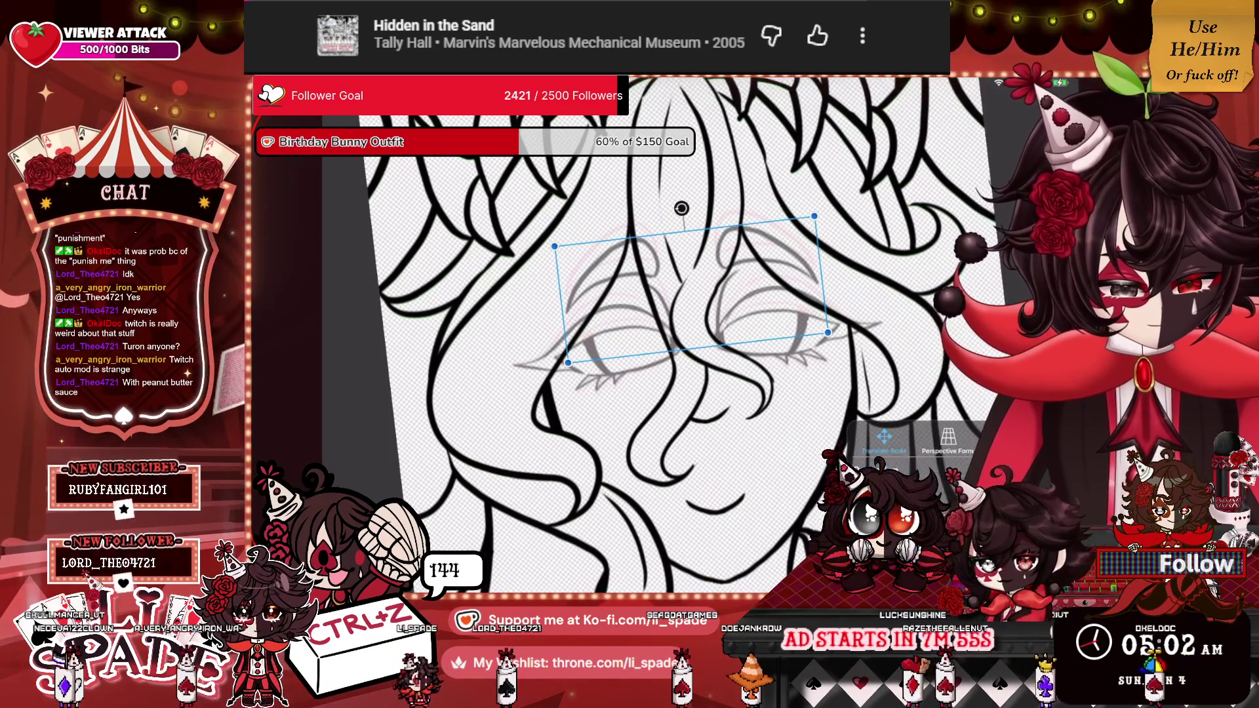
pyautogui.press('Return')
# Select and collapse the eye-layer folder, then copy it.
pyautogui.scroll(3, 604, 315)
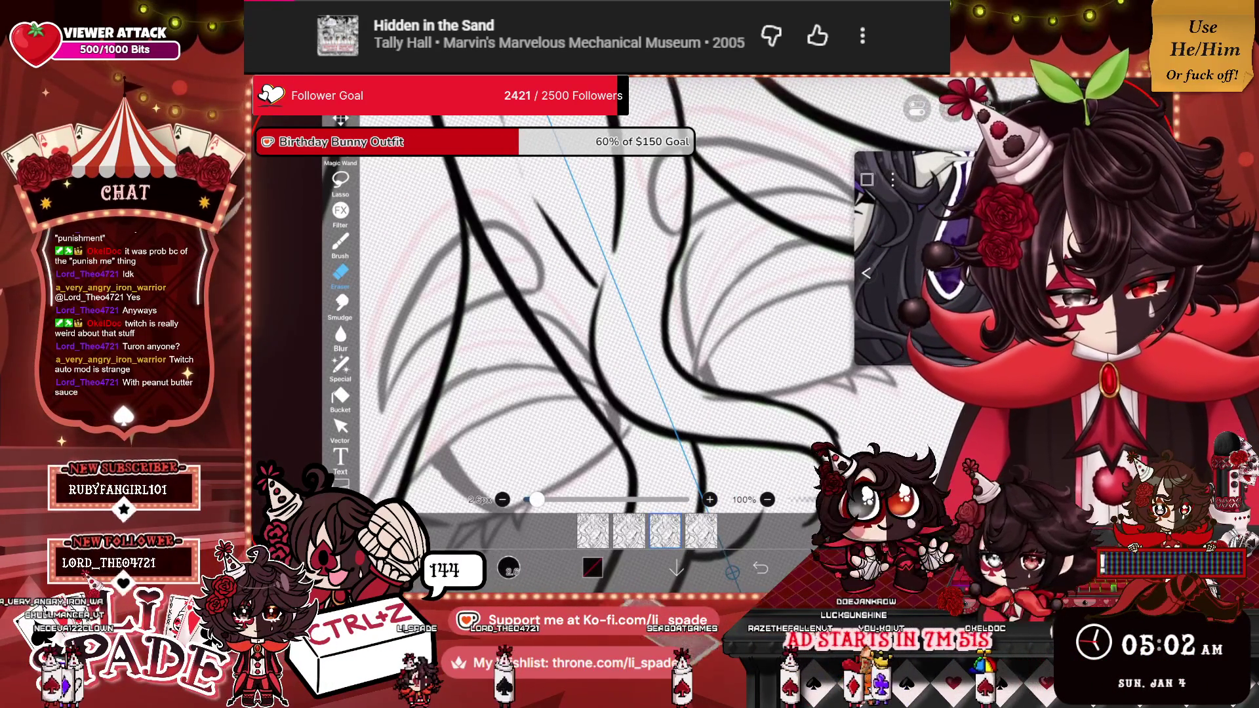
pyautogui.press('b')
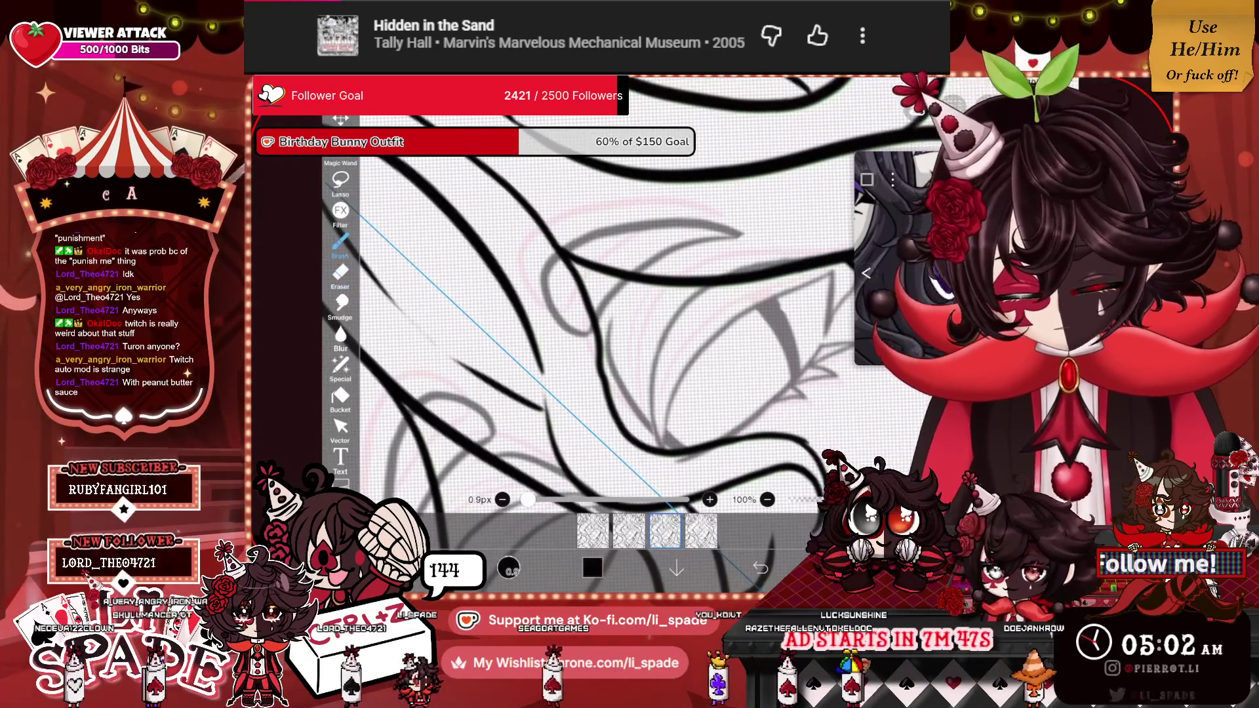
pyautogui.scroll(-5, 630, 315)
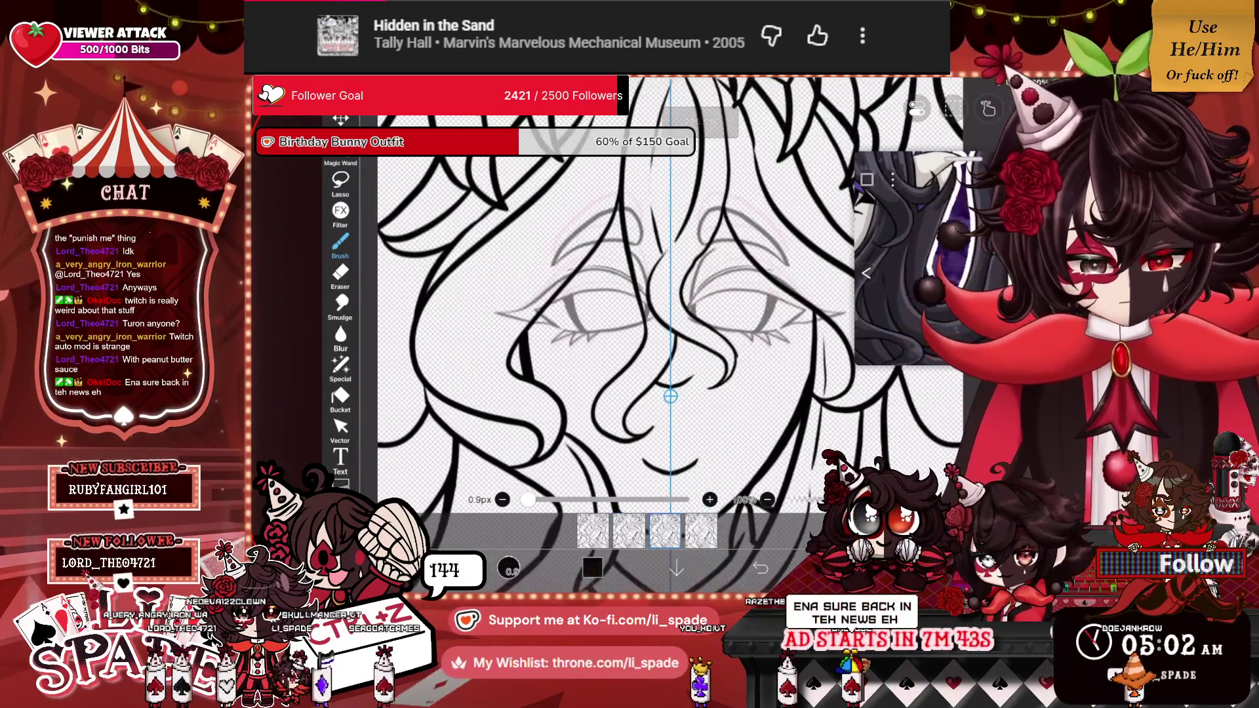
pyautogui.click(890, 210)
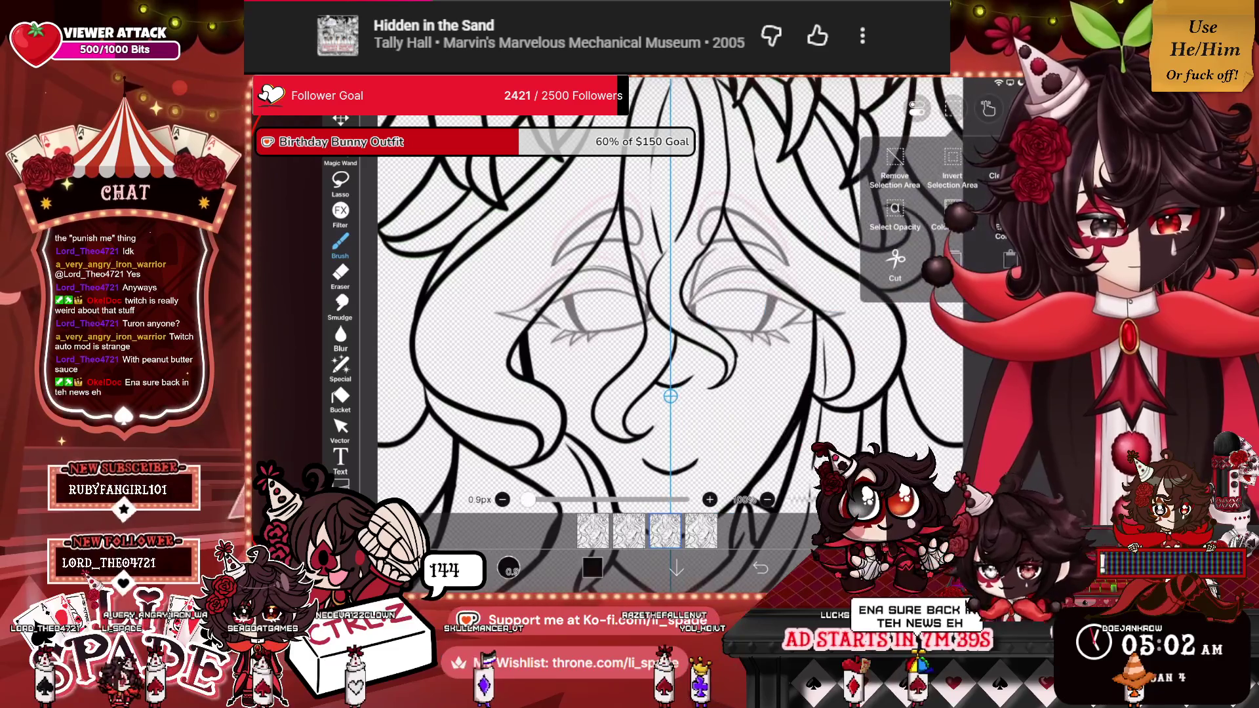
pyautogui.hotkey('ctrl', 'c')
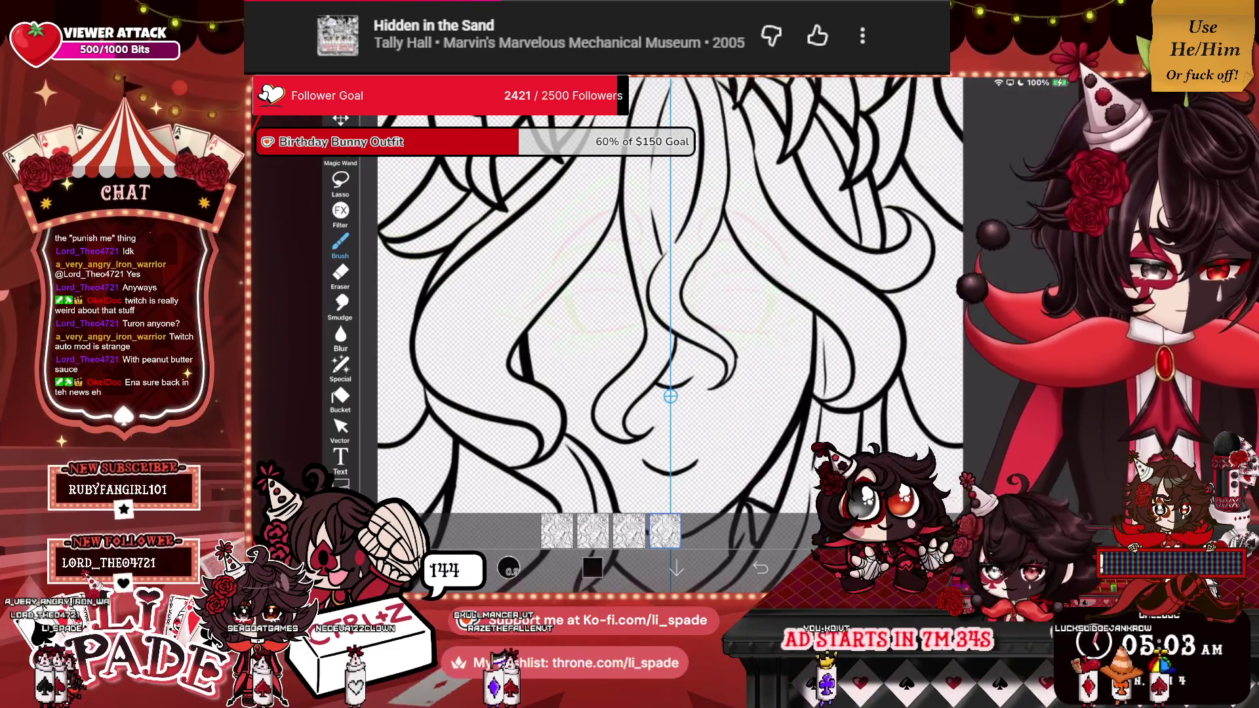
# Paste the eye sketch, delete and restore the folder, then hide the sketch layer around the eyes.
pyautogui.hotkey('ctrl', 'v')
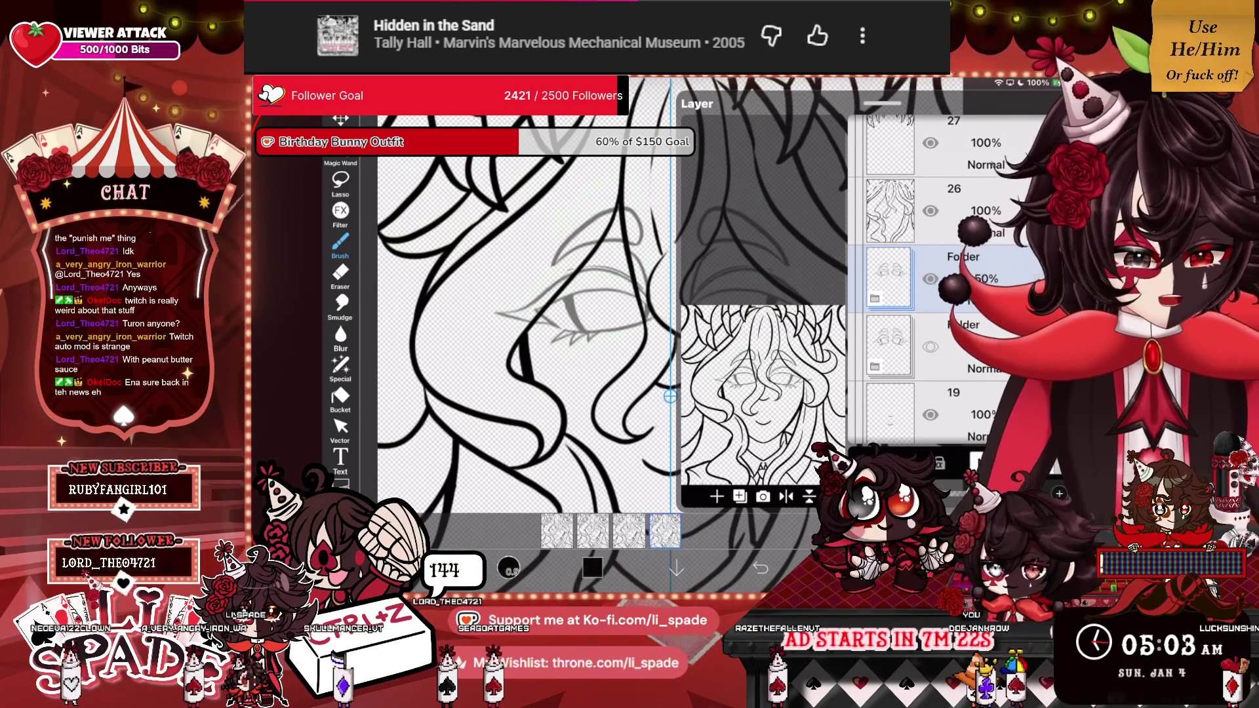
pyautogui.press('Delete')
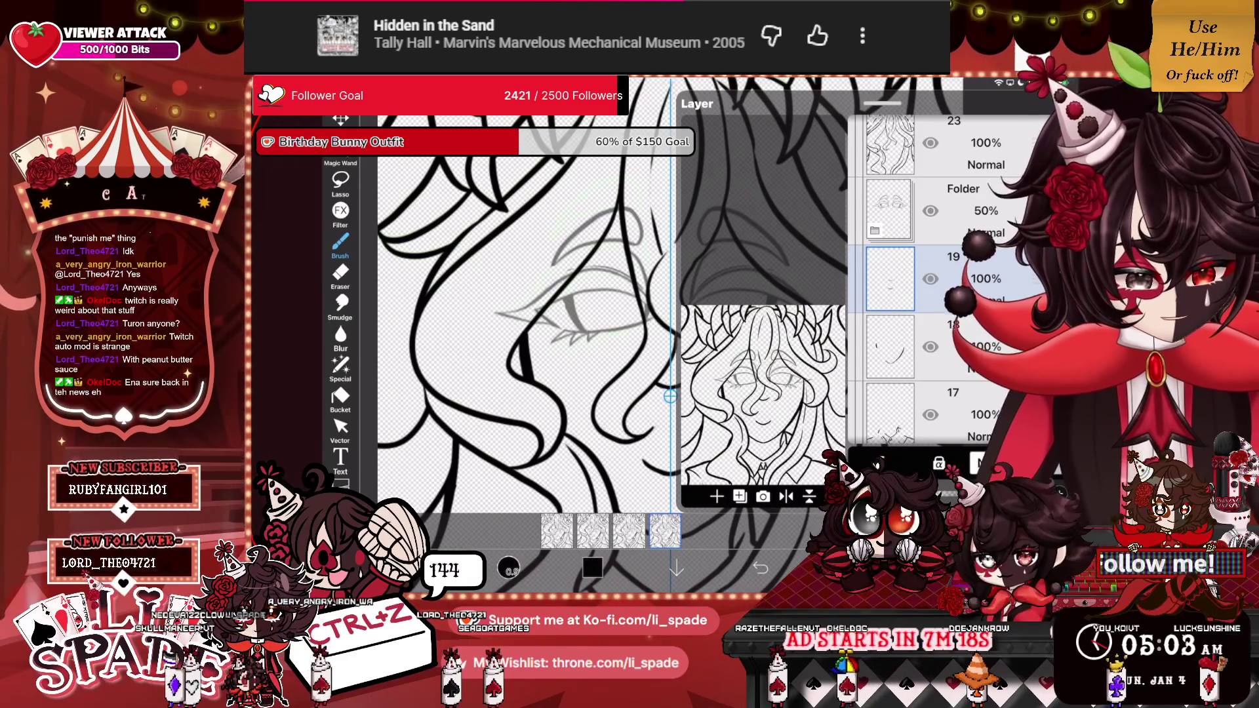
pyautogui.hotkey('ctrl', 'z')
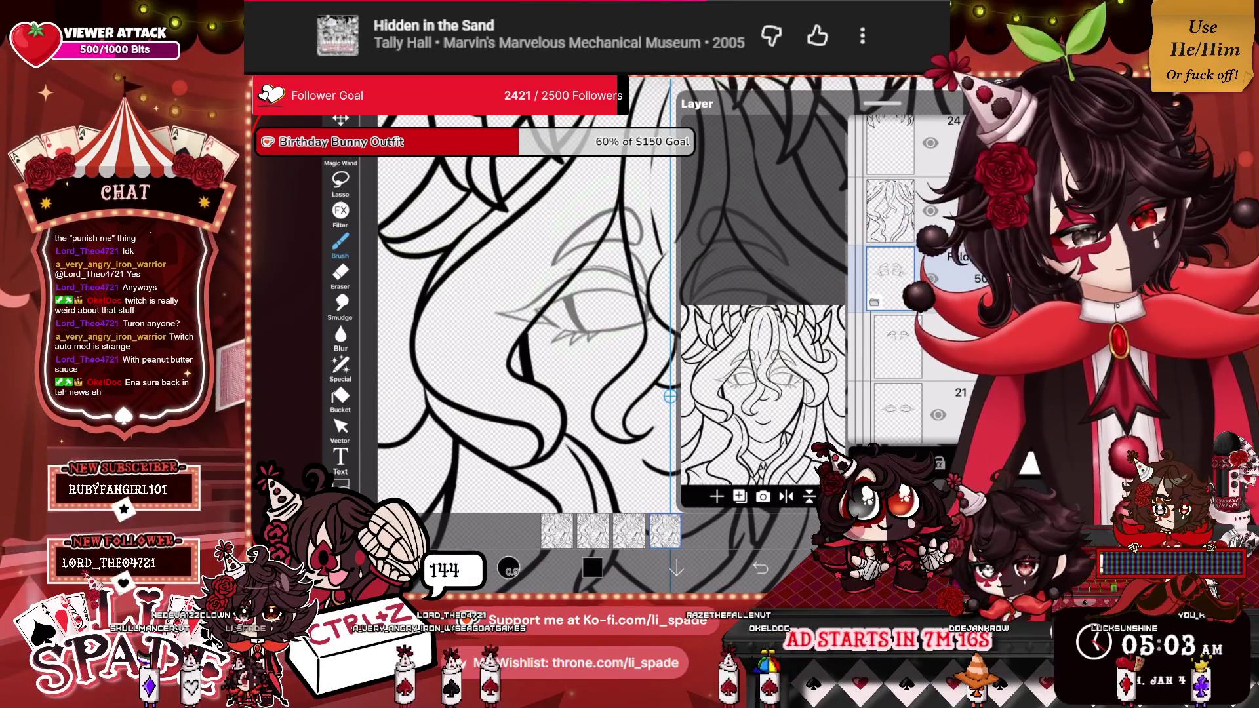
pyautogui.scroll(-3, 892, 276)
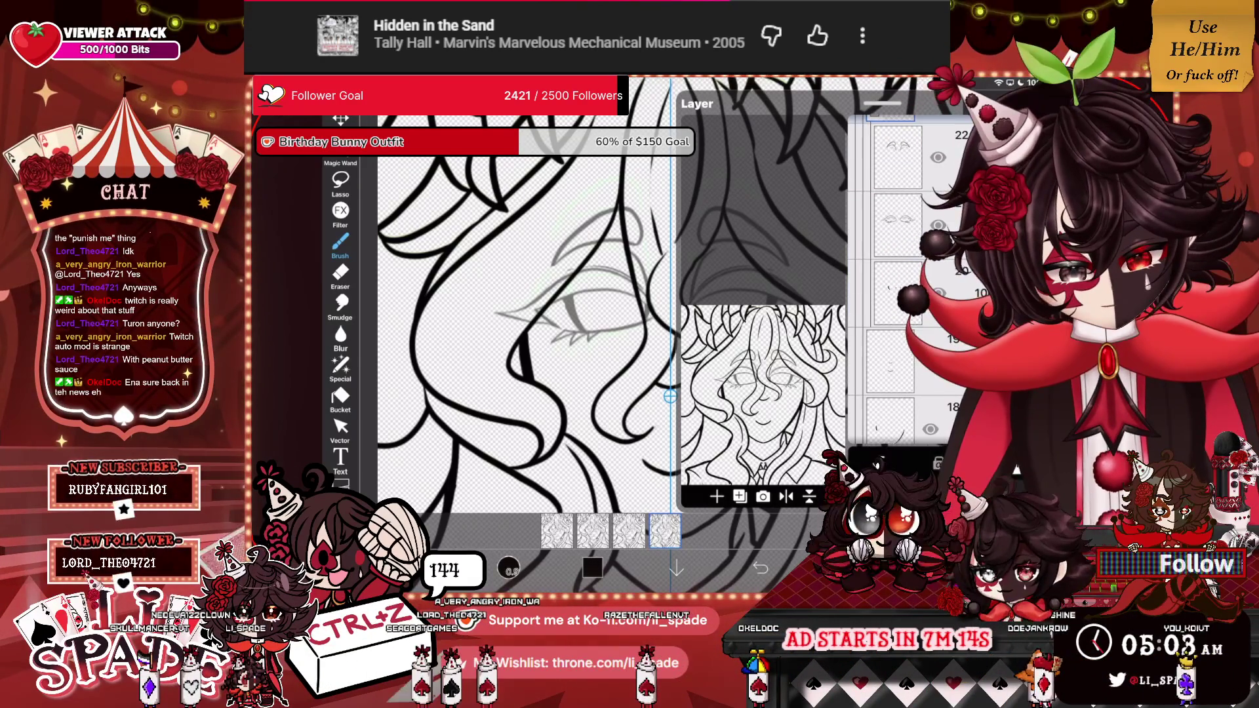
pyautogui.click(898, 225)
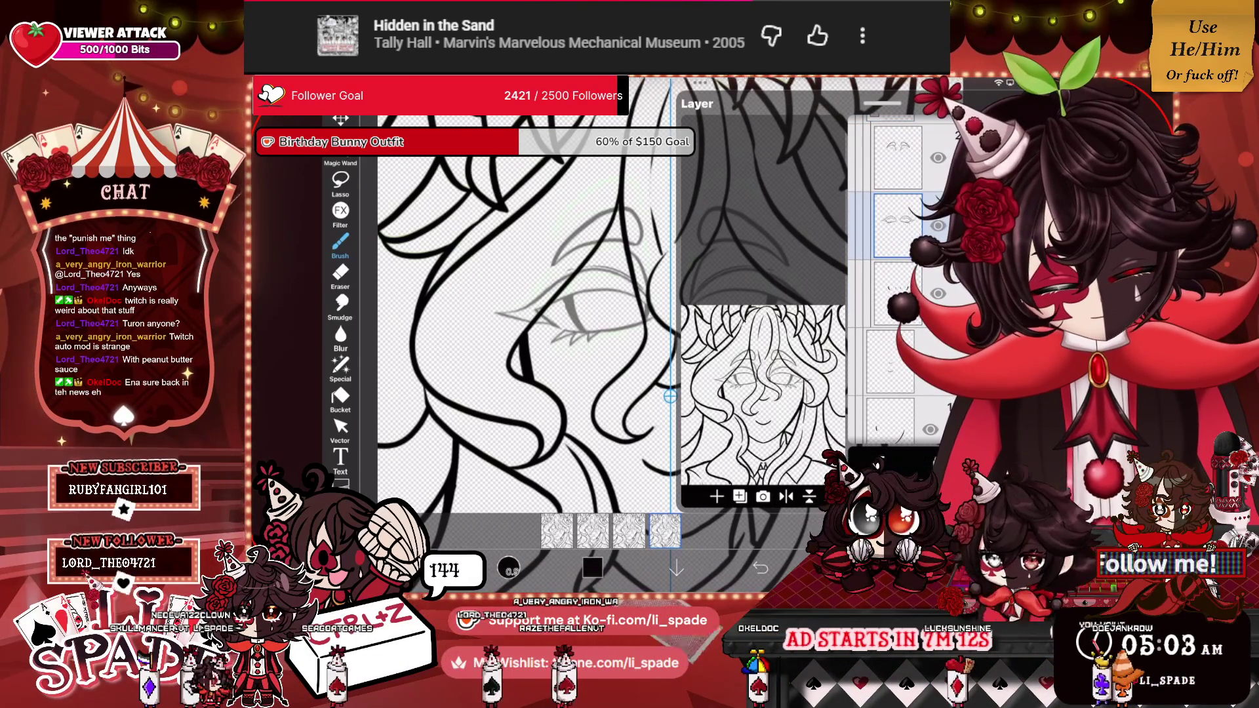
pyautogui.hotkey('ctrl', 'z')
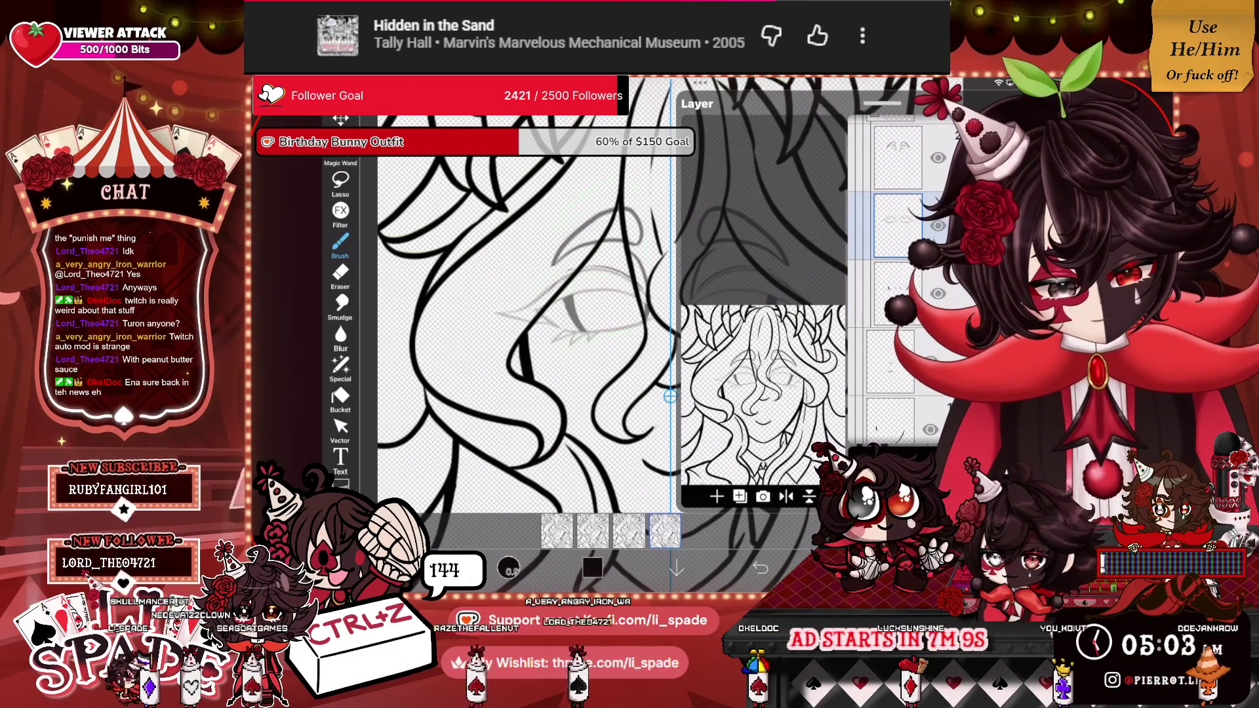
pyautogui.click(938, 293)
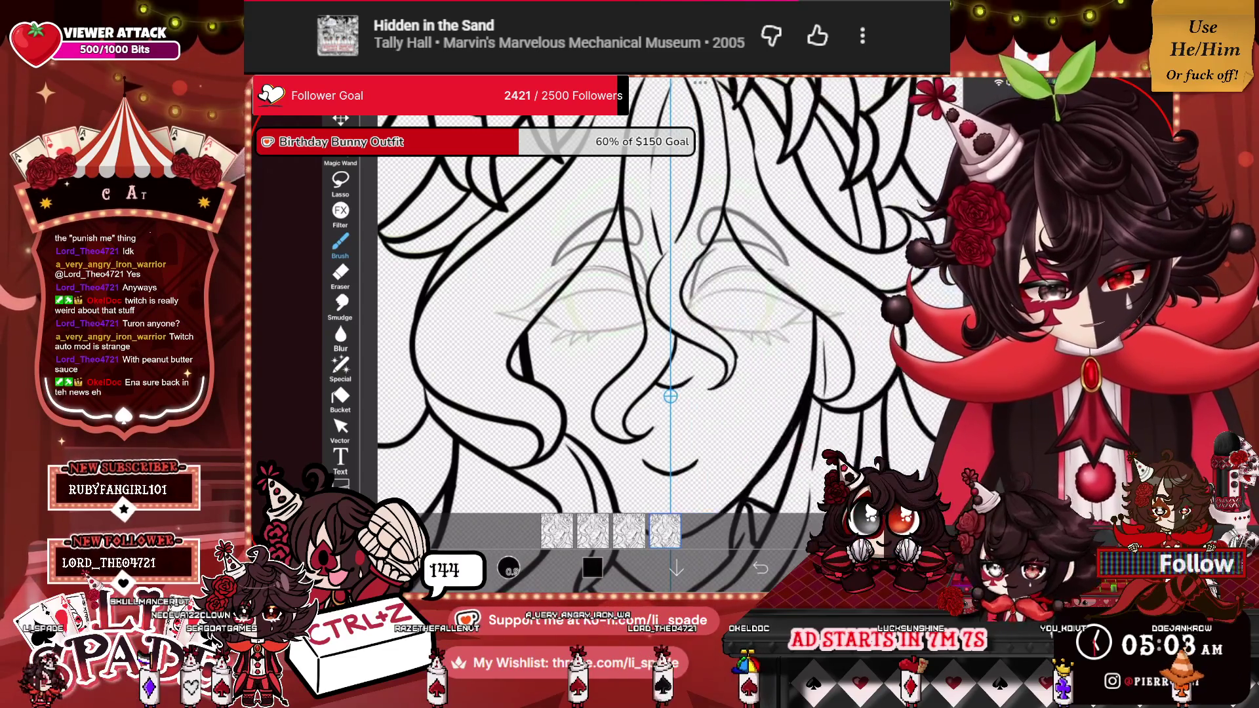
# Undo a stray grey eyelid stroke, then shift the eye linework slightly down and commit.
pyautogui.scroll(5, 590, 315)
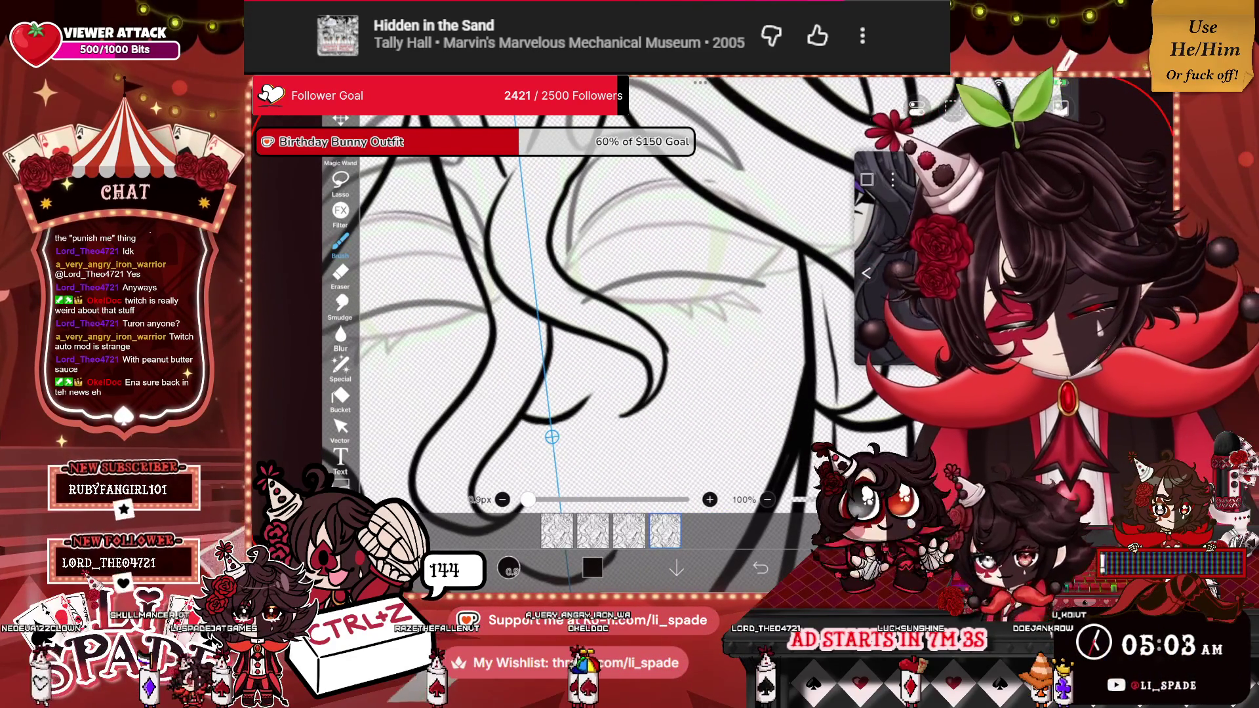
pyautogui.moveTo(580, 302)
pyautogui.mouseDown()
pyautogui.moveTo(627, 241)
pyautogui.moveTo(725, 228)
pyautogui.moveTo(776, 265)
pyautogui.mouseUp()
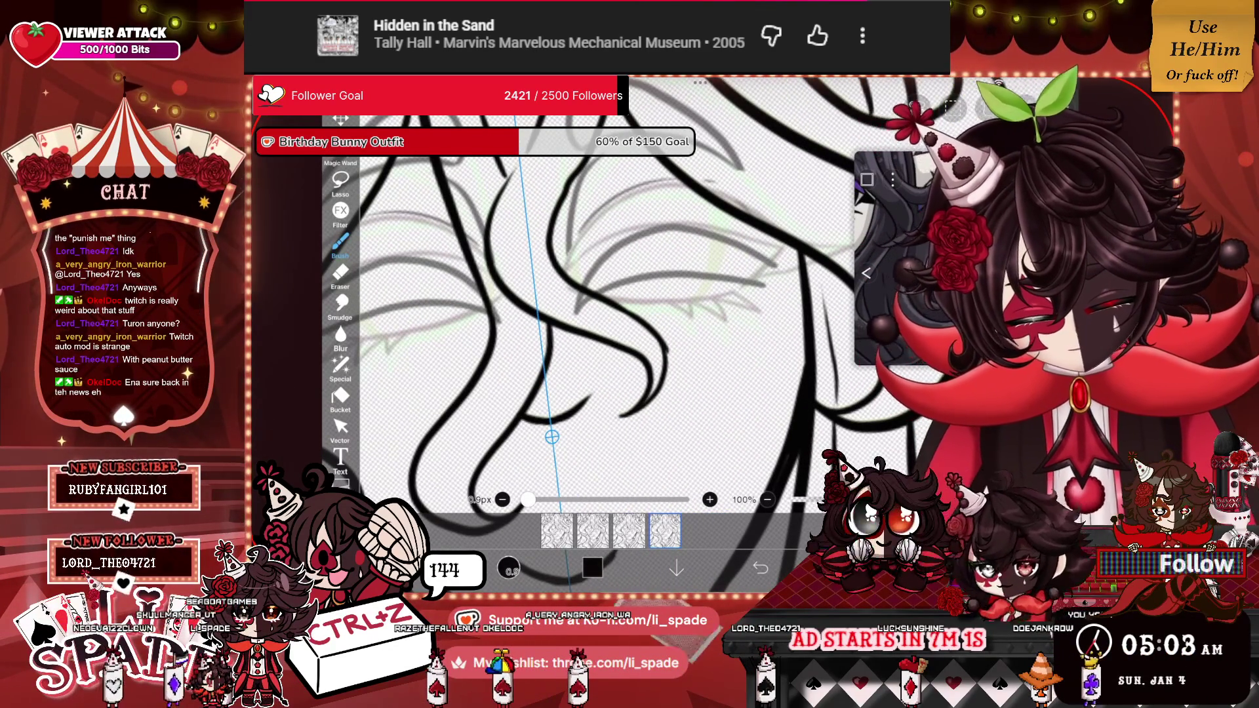
pyautogui.moveTo(656, 295); pyautogui.dragTo(500, 282)
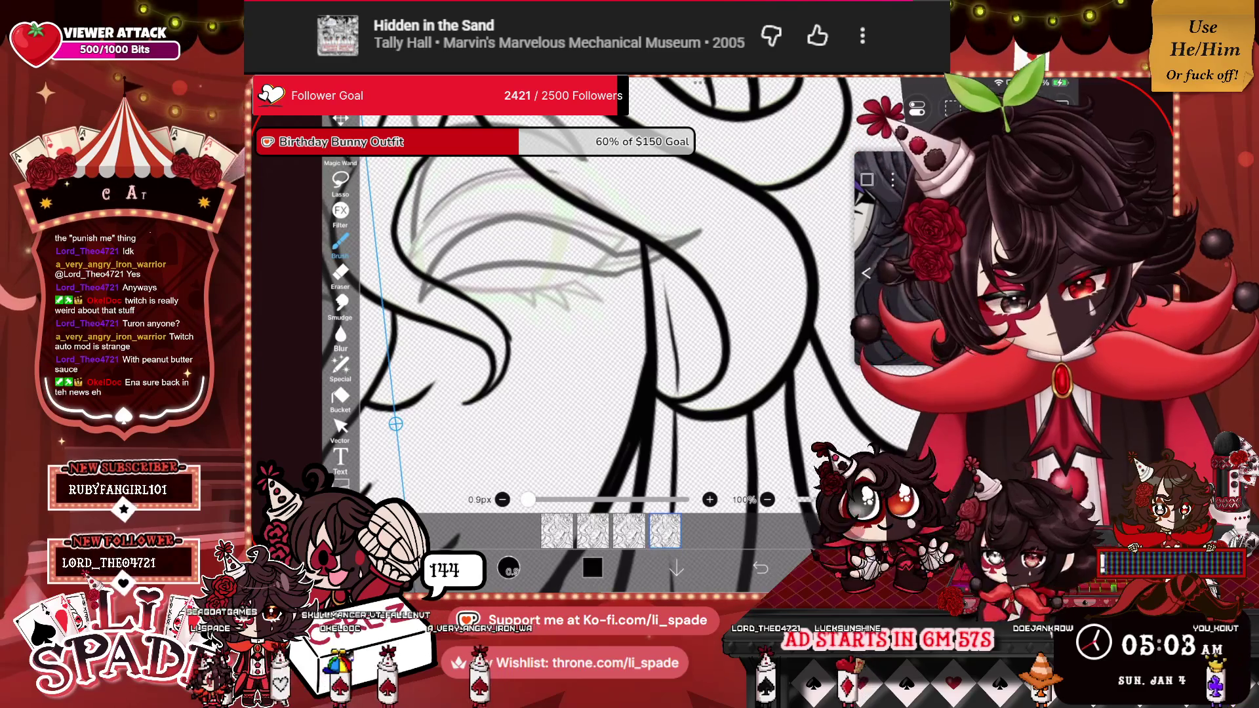
pyautogui.moveTo(512, 295); pyautogui.dragTo(649, 288)
pyautogui.hotkey('ctrl', 'z')
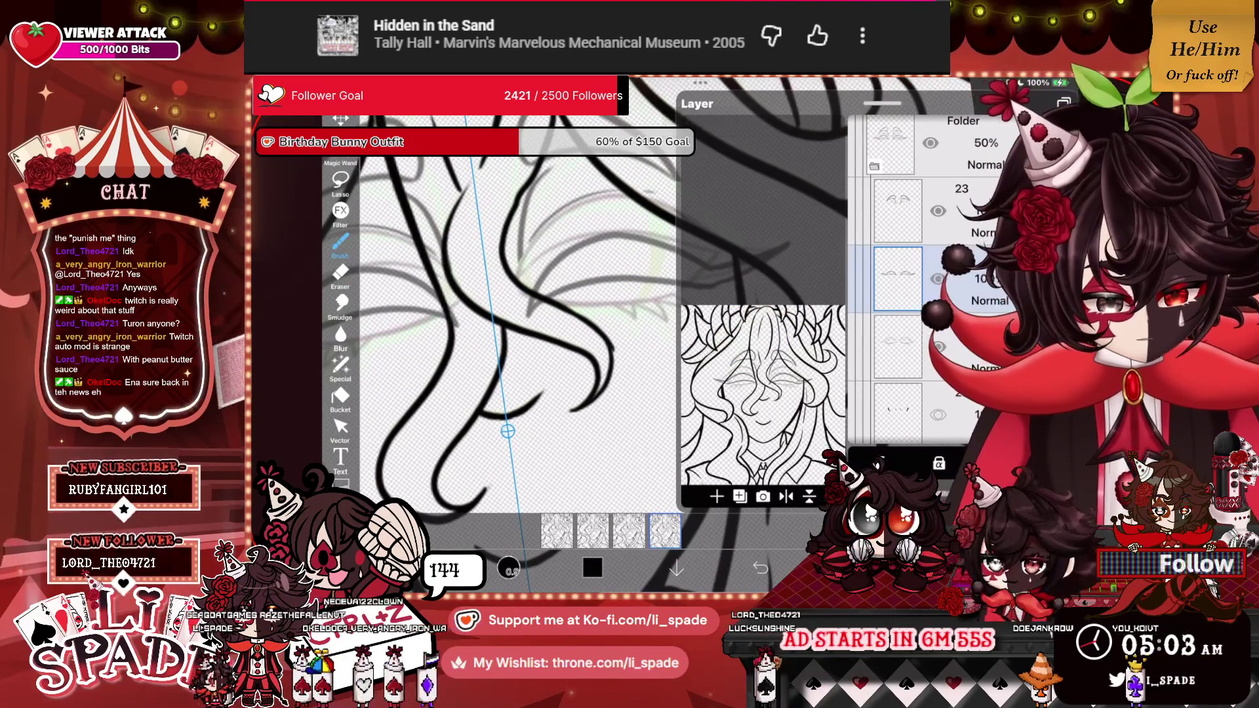
pyautogui.hotkey('ctrl', 't')
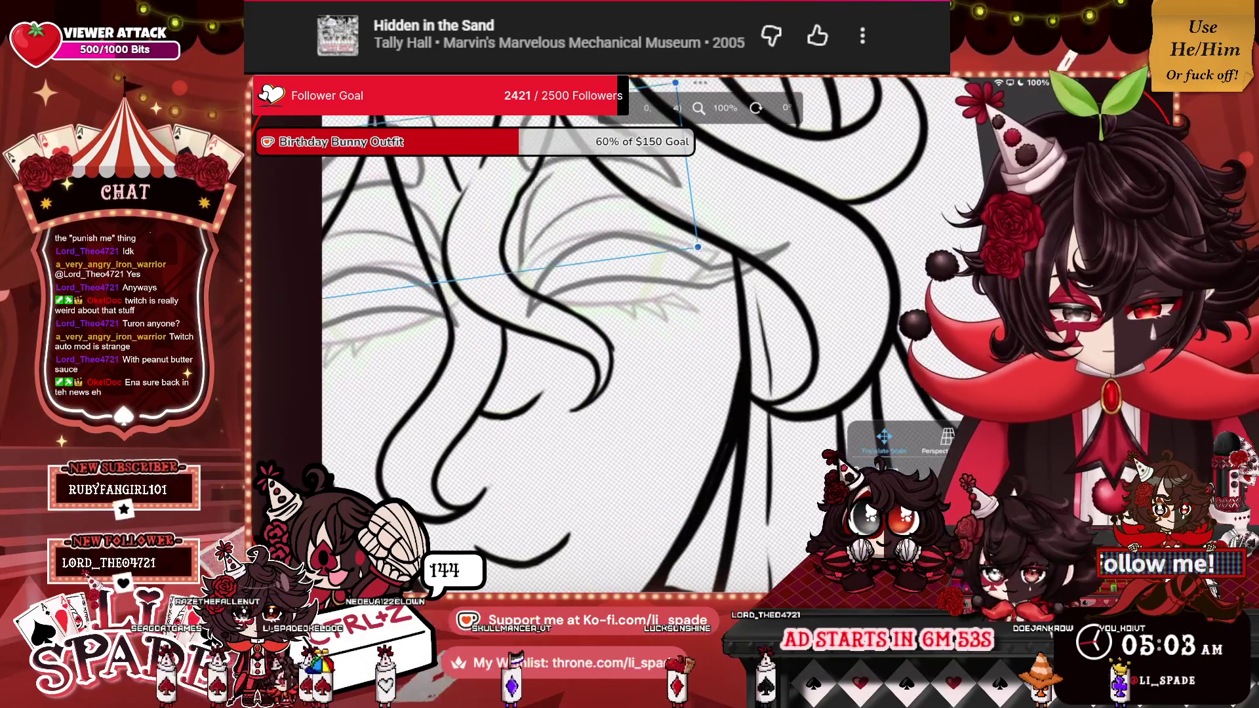
pyautogui.moveTo(464, 110); pyautogui.dragTo(465, 120)
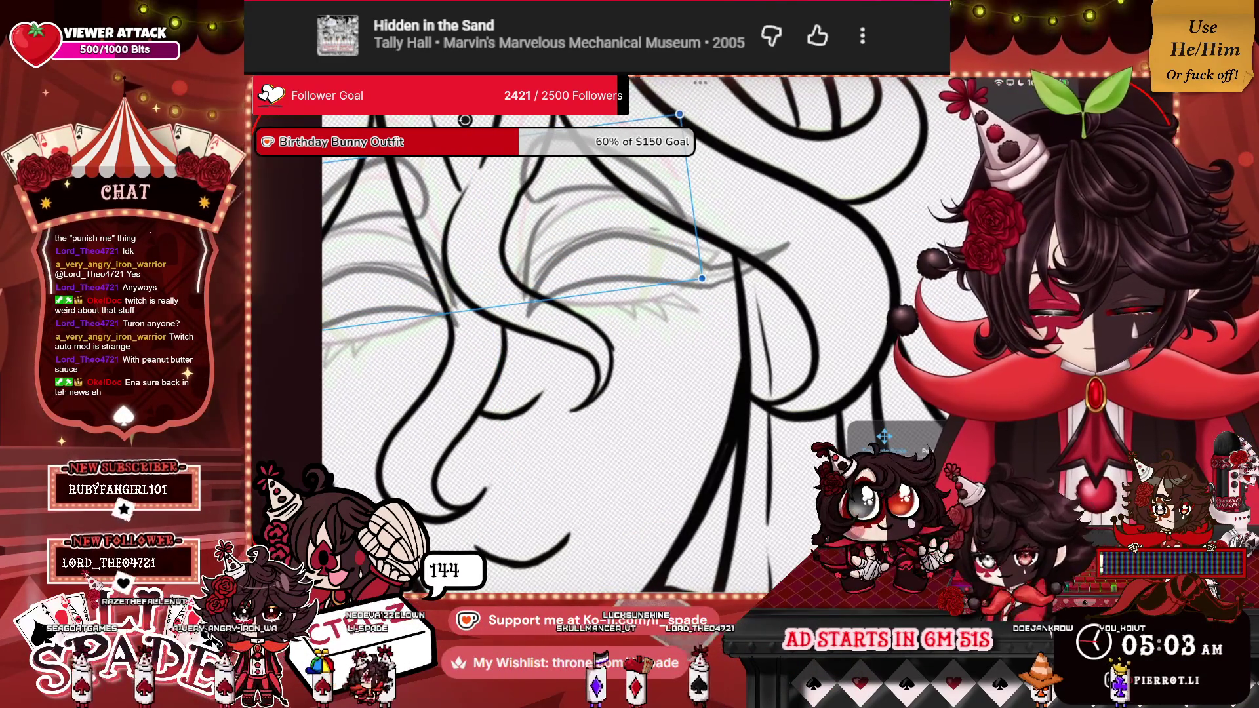
pyautogui.press('Return')
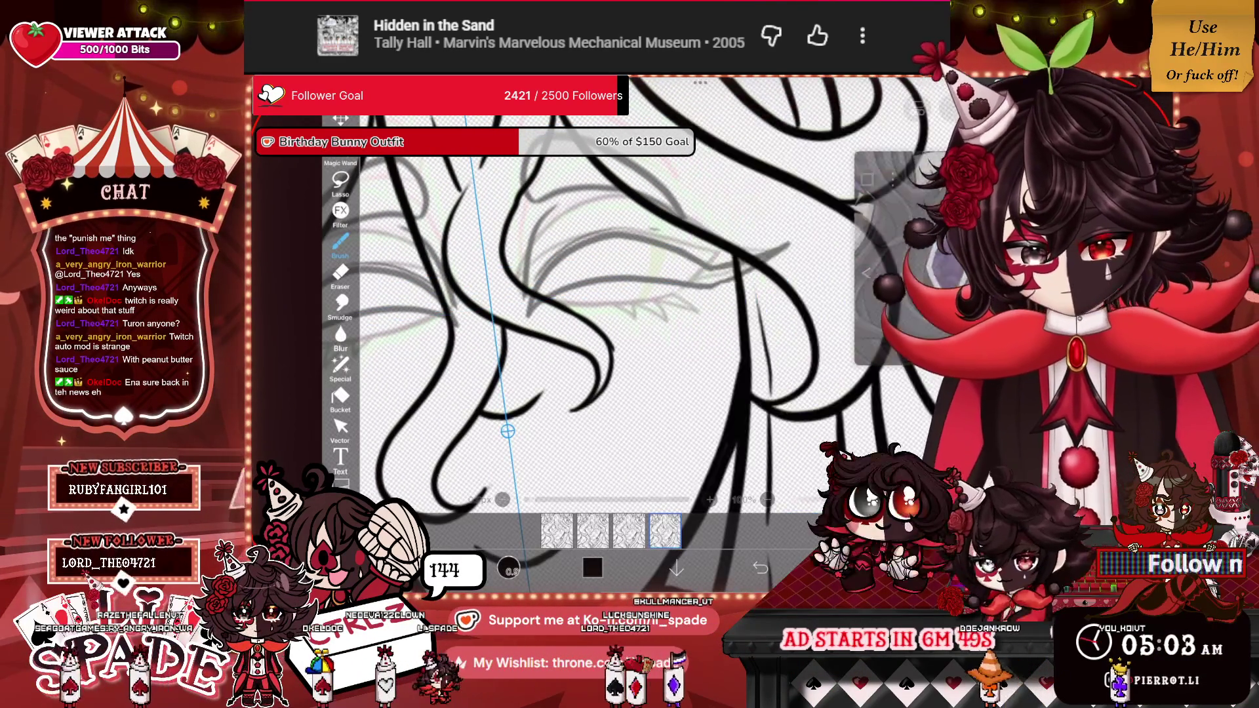
pyautogui.scroll(-5, 659, 314)
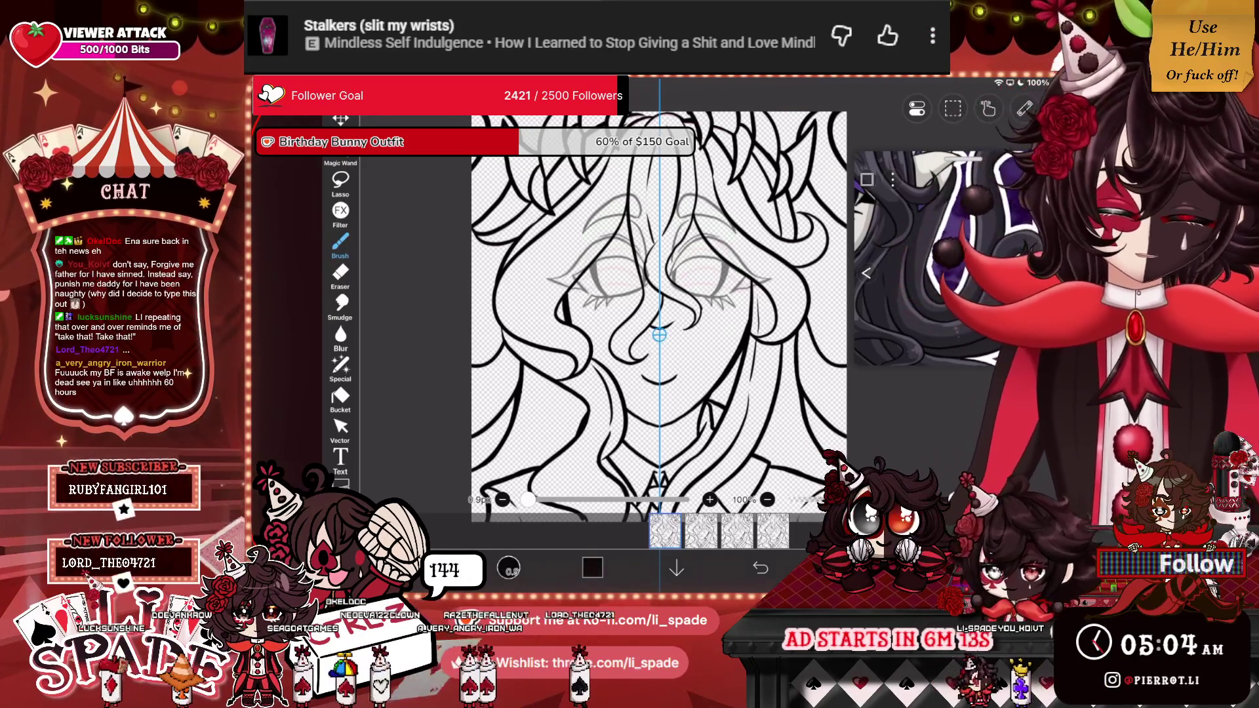
# Set the current frame's duration to 5 (0.33s) in Frame Settings.
pyautogui.click(665, 531)
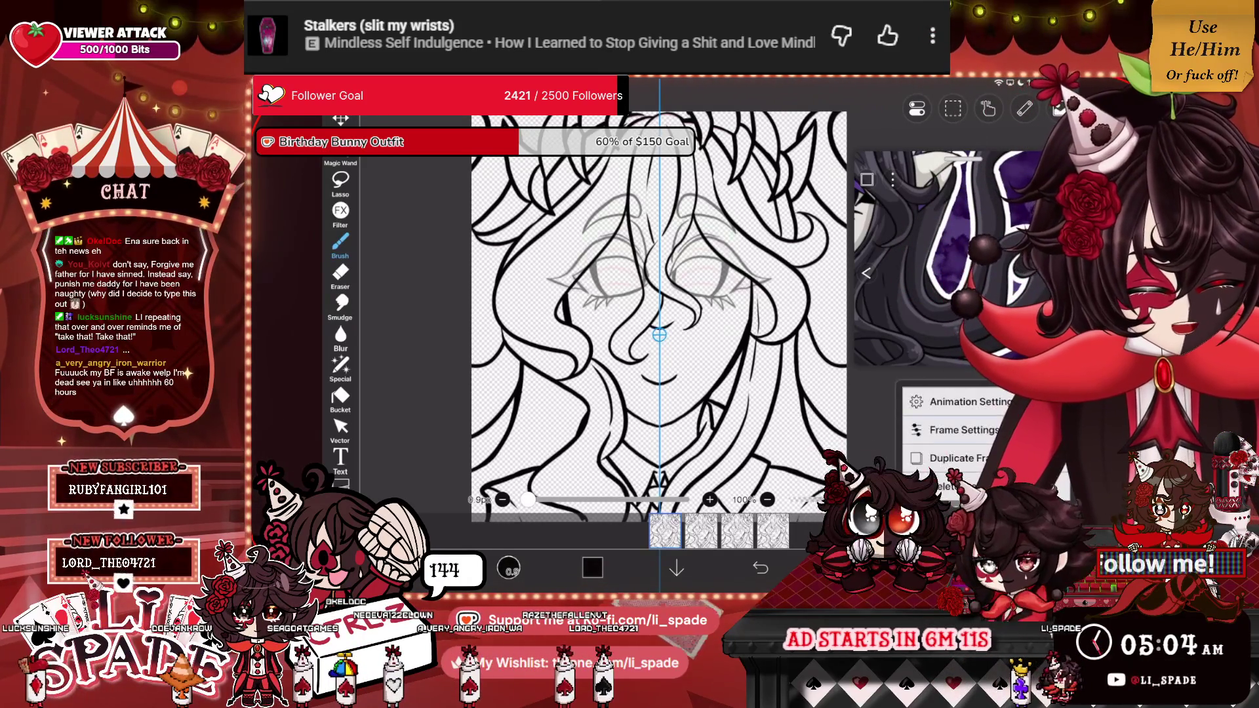
pyautogui.click(962, 429)
pyautogui.moveTo(608, 461); pyautogui.dragTo(639, 460)
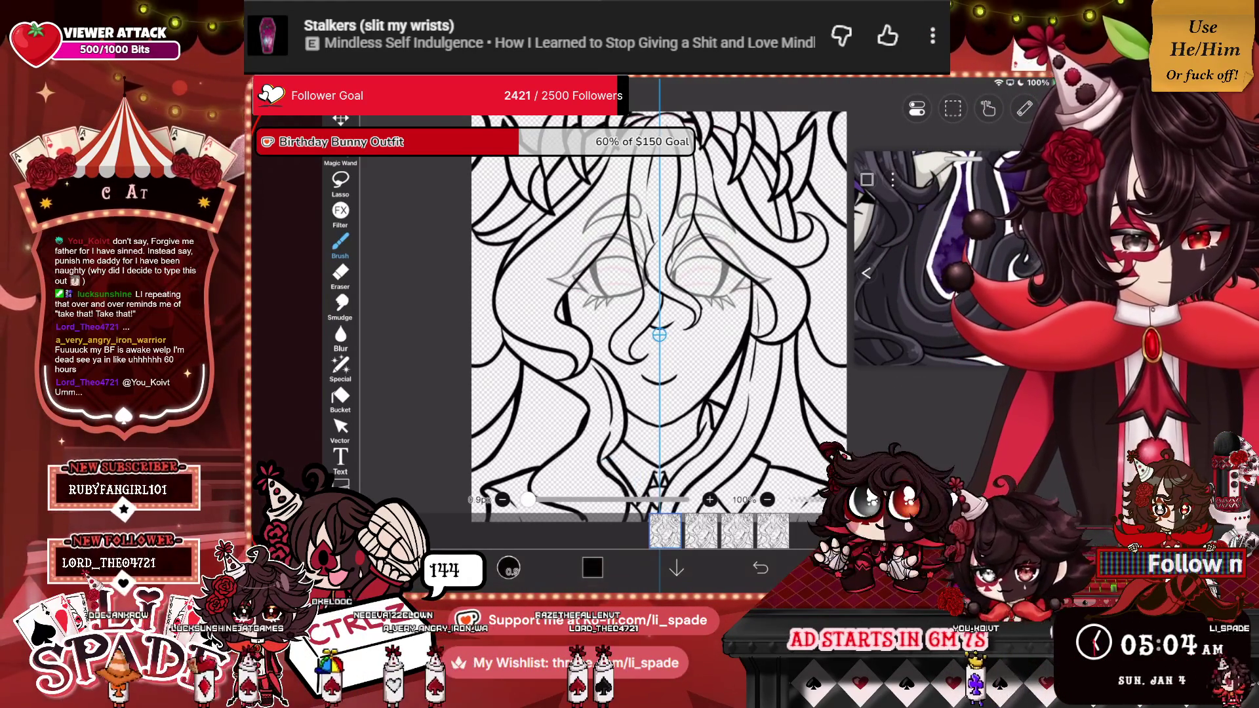
# Select the fourth frame and open its layer list, deleting then restoring a sketch layer.
pyautogui.click(773, 532)
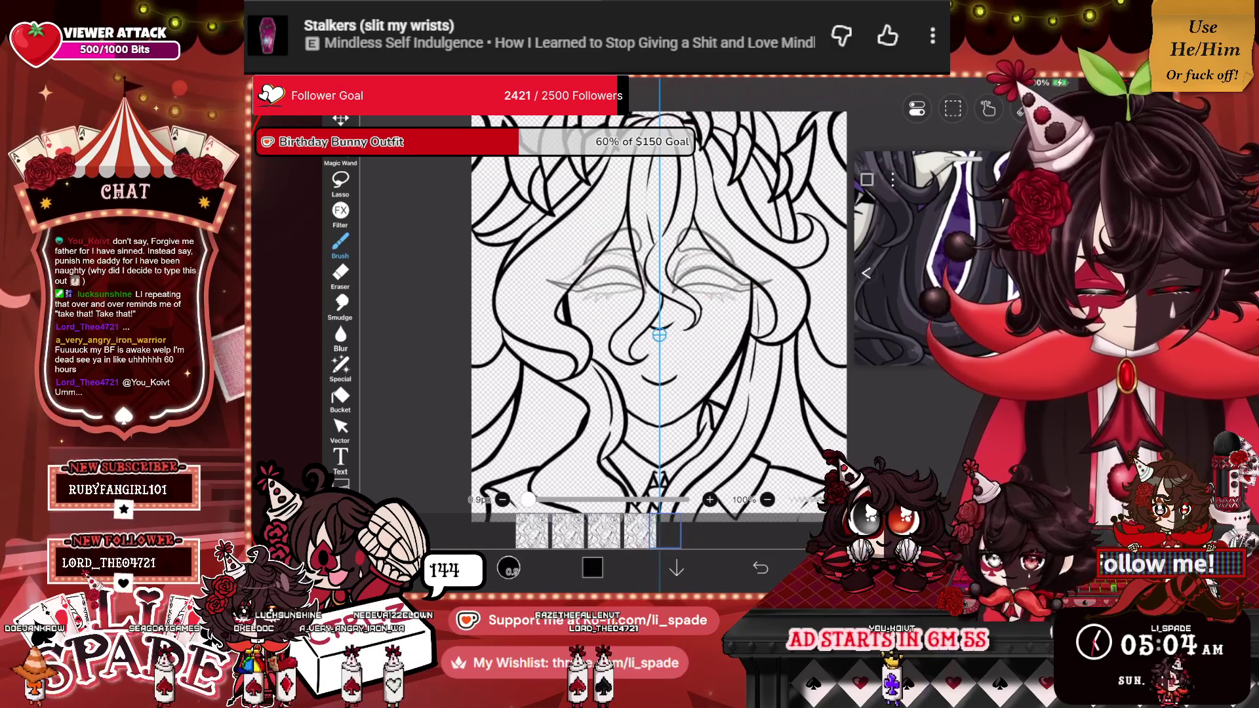
pyautogui.click(665, 532)
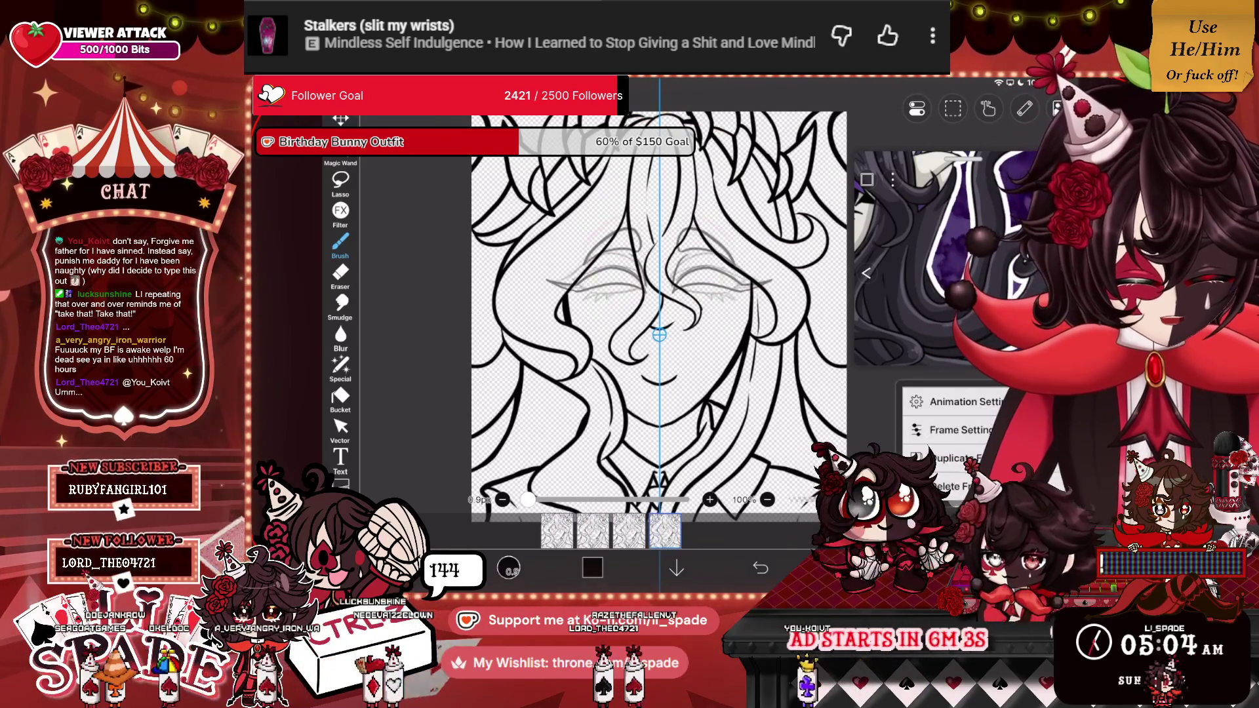
pyautogui.click(665, 532)
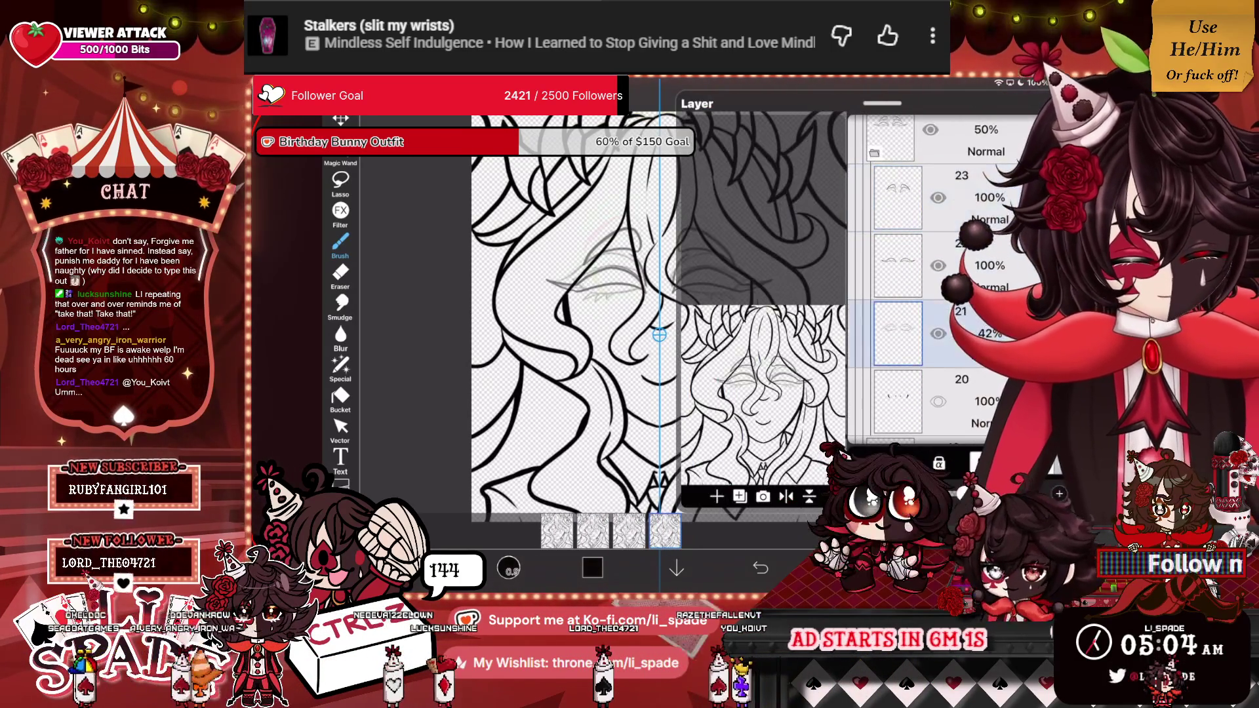
pyautogui.click(889, 278)
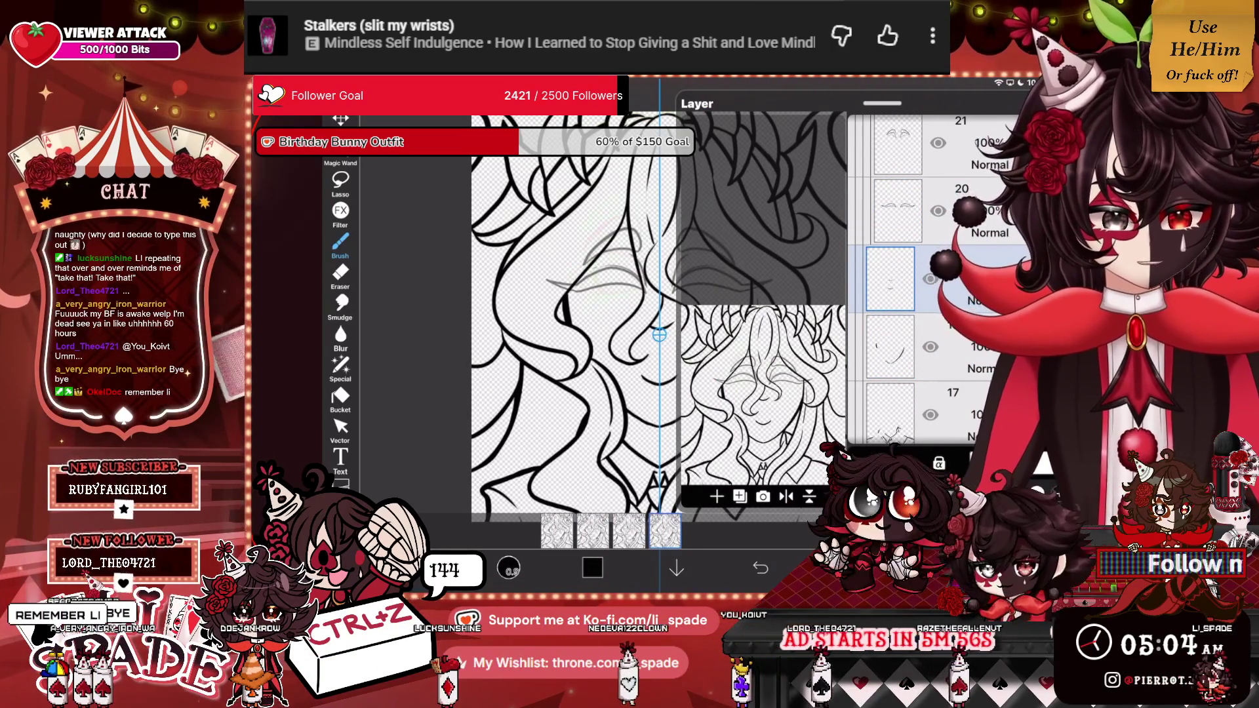
pyautogui.hotkey('ctrl', 'z')
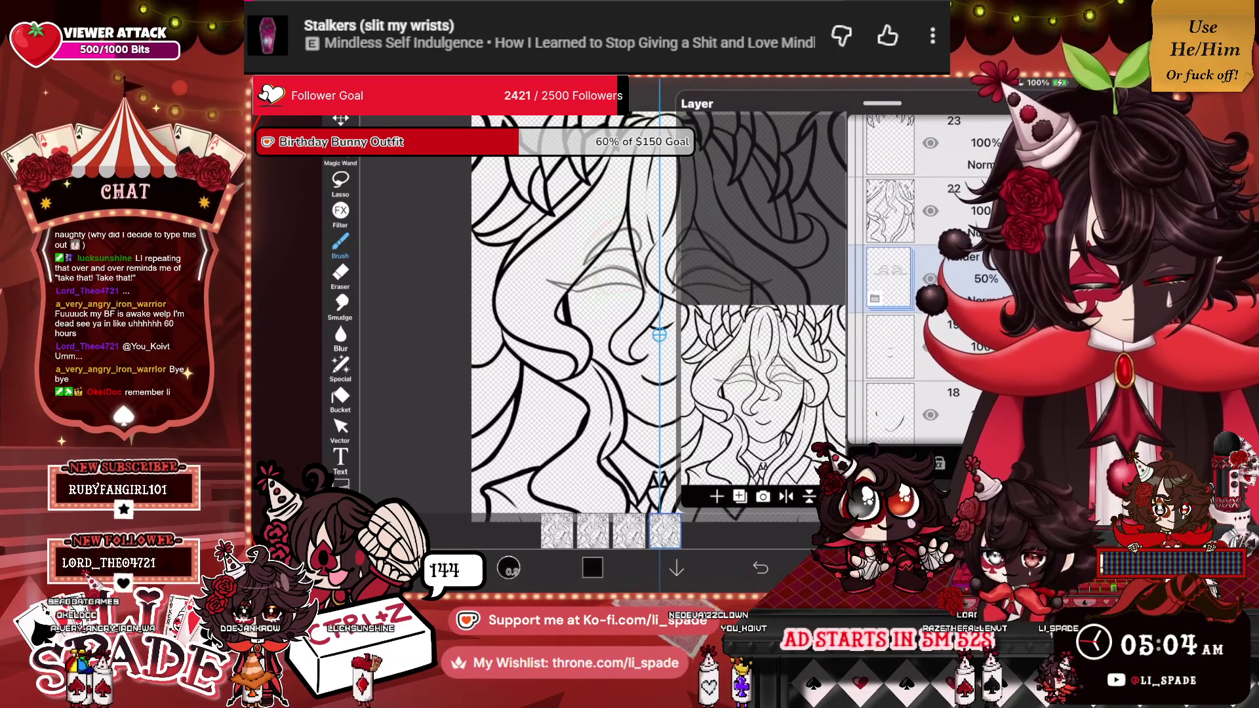
# Undo one more earlier change while viewing the layer list.
pyautogui.hotkey('ctrl', 'z')
pyautogui.hotkey('ctrl', 'z')
pyautogui.hotkey('ctrl', 'z')
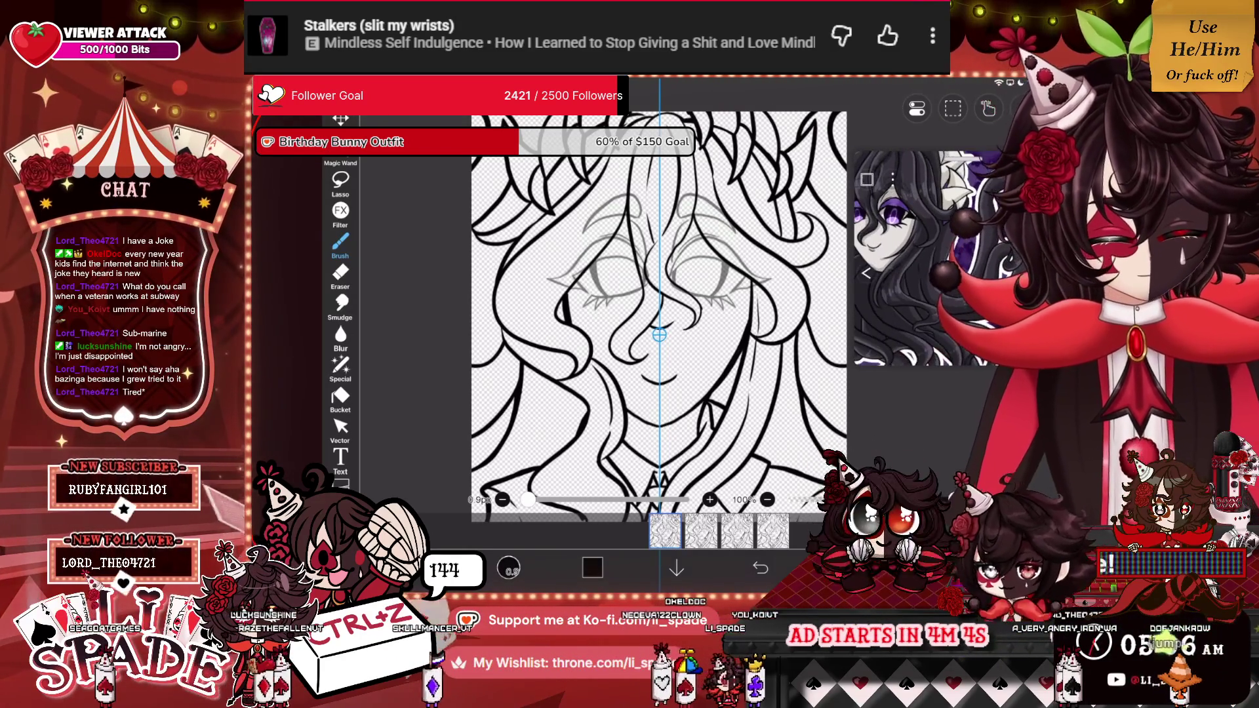
pyautogui.scroll(-2, 674, 325)
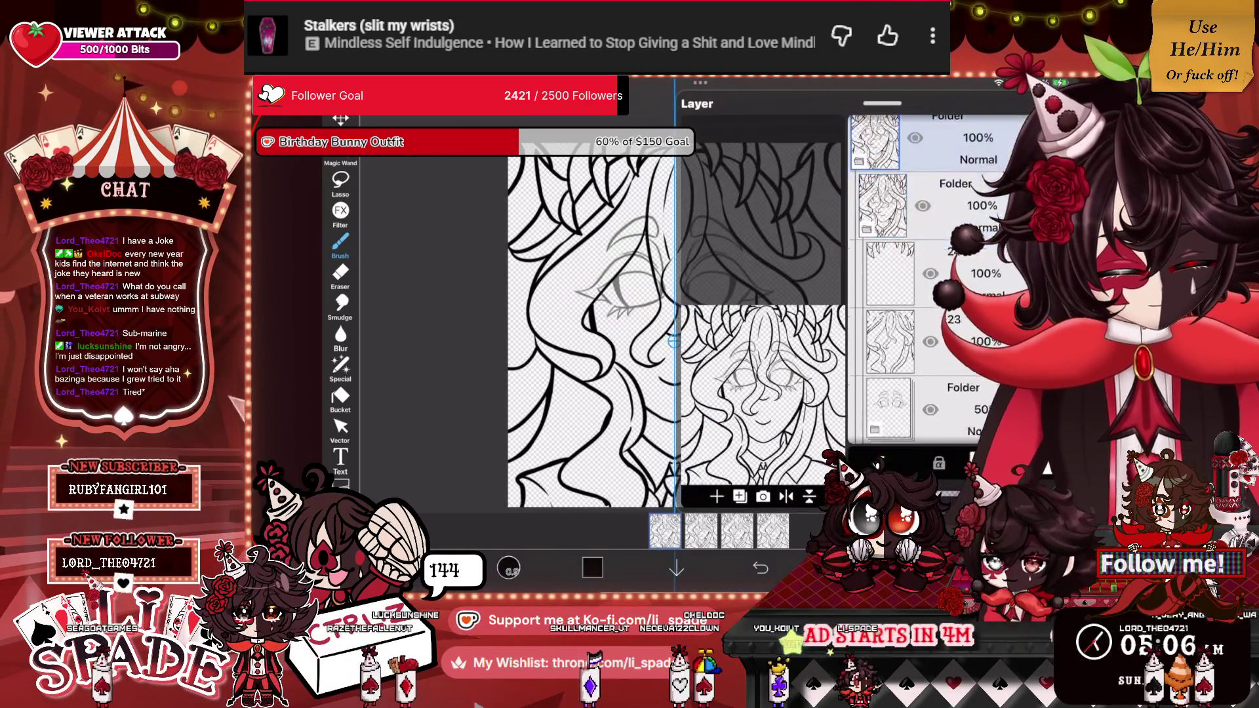
# Duplicate the eye sketch layer in the sketch folder and set the Symmetry Ruler to OFF.
pyautogui.click(971, 275)
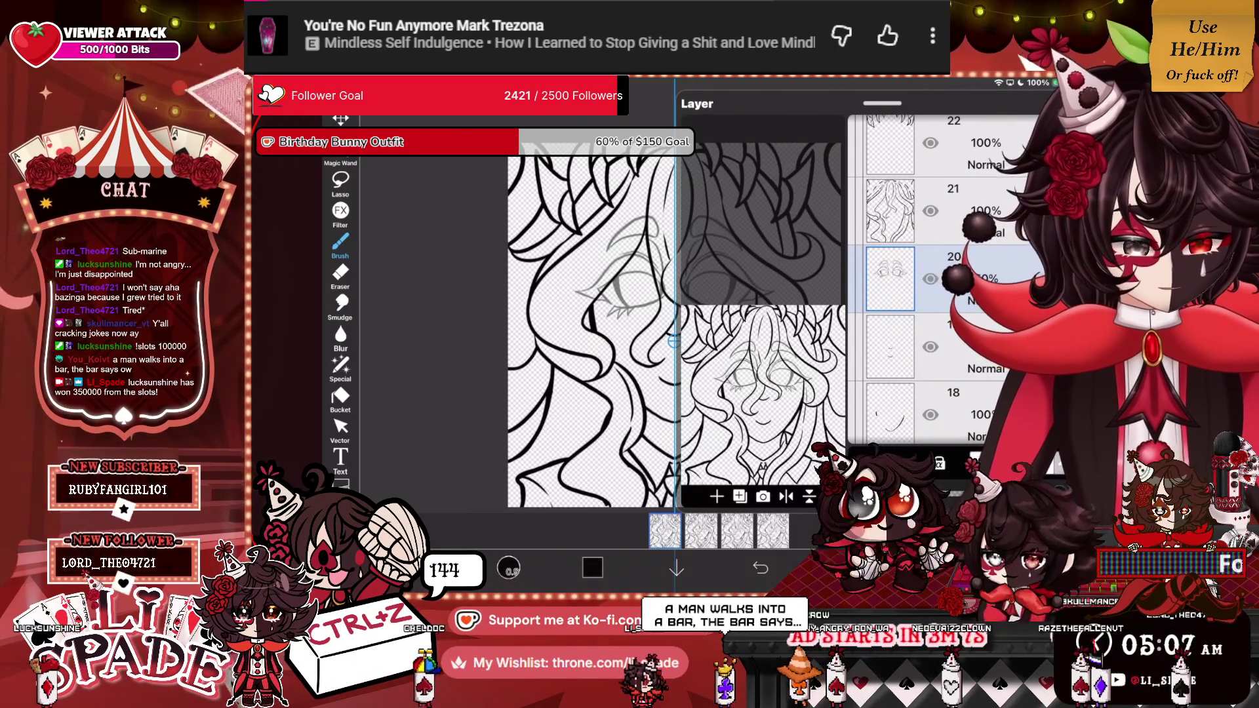
pyautogui.click(717, 497)
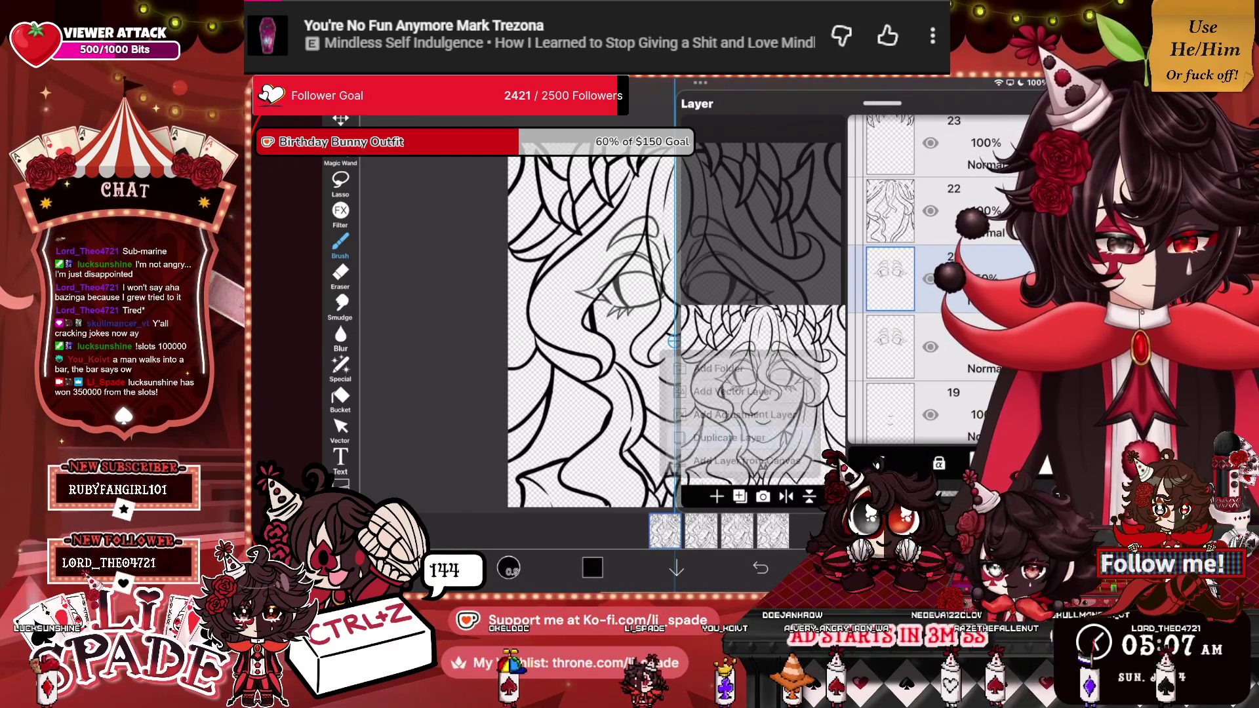
pyautogui.click(730, 437)
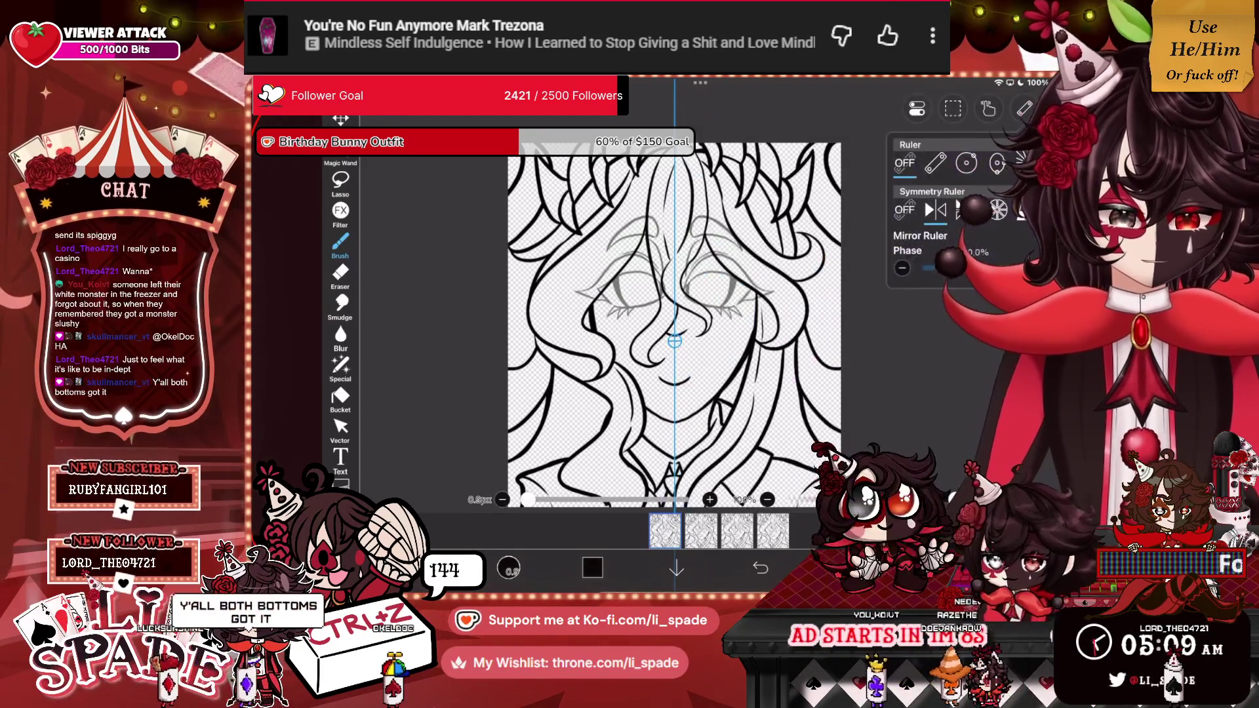
pyautogui.click(904, 210)
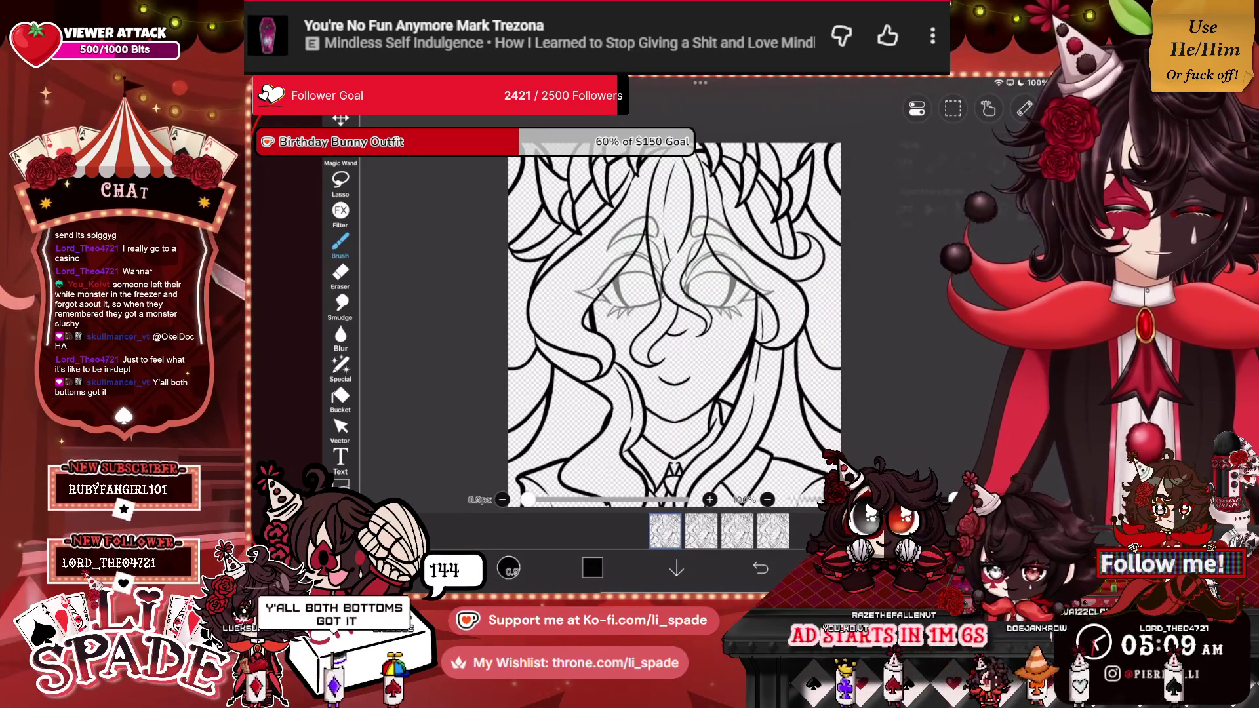
pyautogui.click(340, 272)
# Erase the faint grey sketch strokes beside, above and below the eye, then zoom out.
pyautogui.scroll(5, 656, 315)
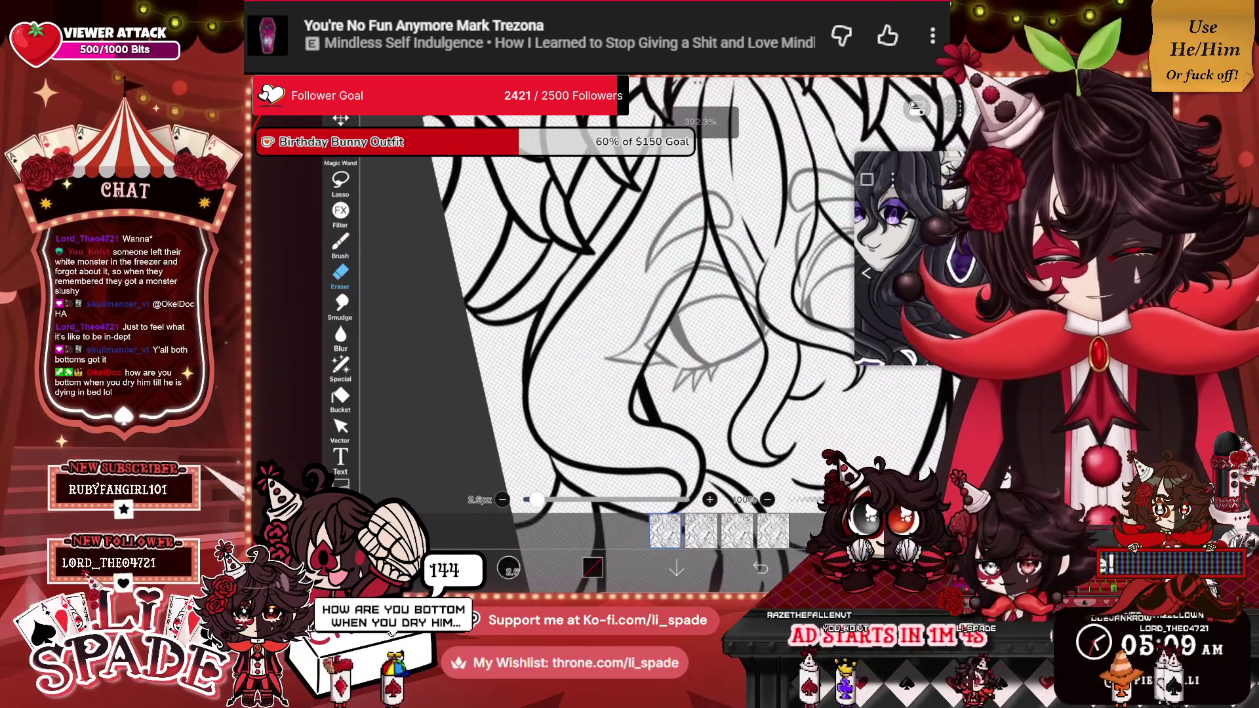
pyautogui.moveTo(653, 307); pyautogui.dragTo(694, 262)
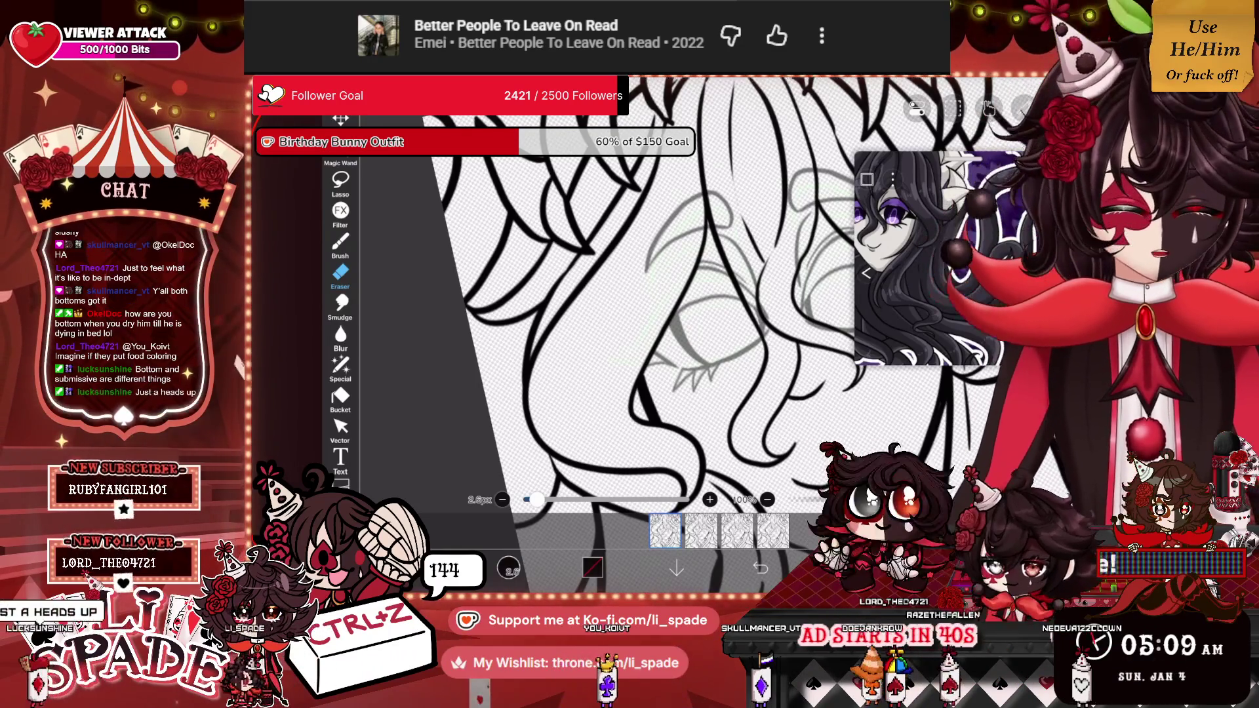
pyautogui.moveTo(672, 216)
pyautogui.mouseDown()
pyautogui.moveTo(664, 250)
pyautogui.moveTo(679, 208)
pyautogui.moveTo(688, 235)
pyautogui.moveTo(734, 249)
pyautogui.moveTo(721, 236)
pyautogui.moveTo(764, 328)
pyautogui.mouseUp()
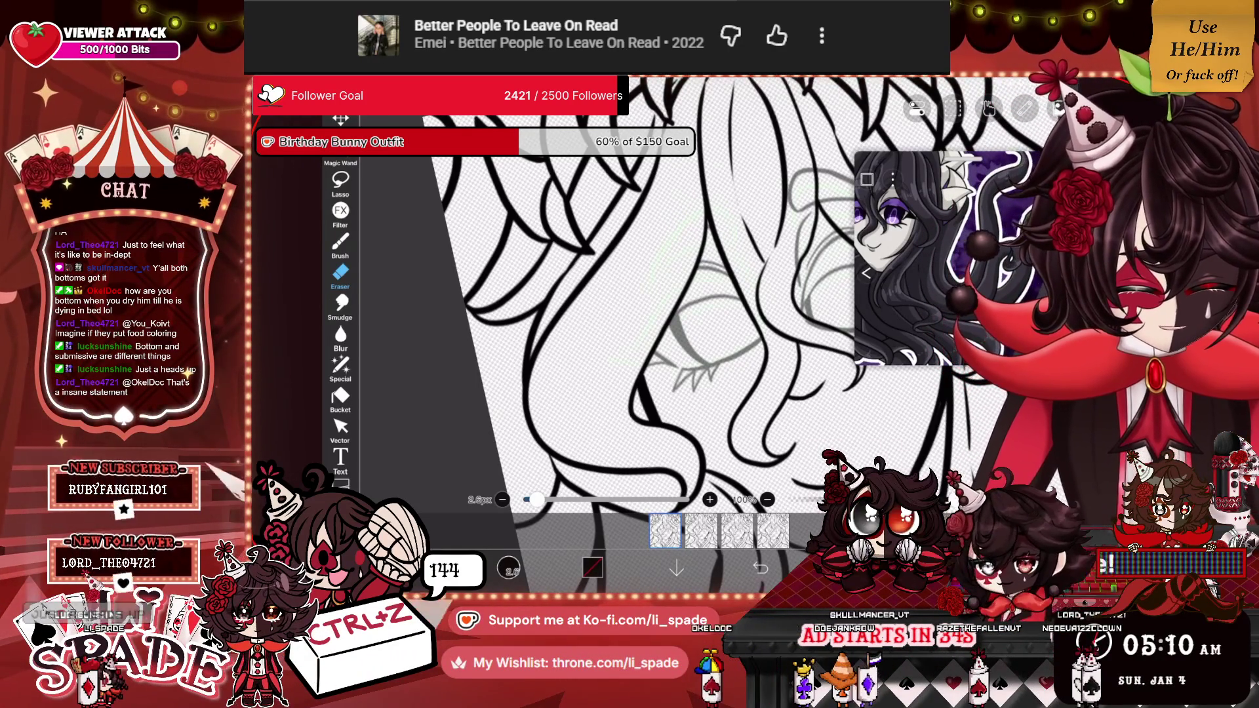
pyautogui.scroll(3, 656, 301)
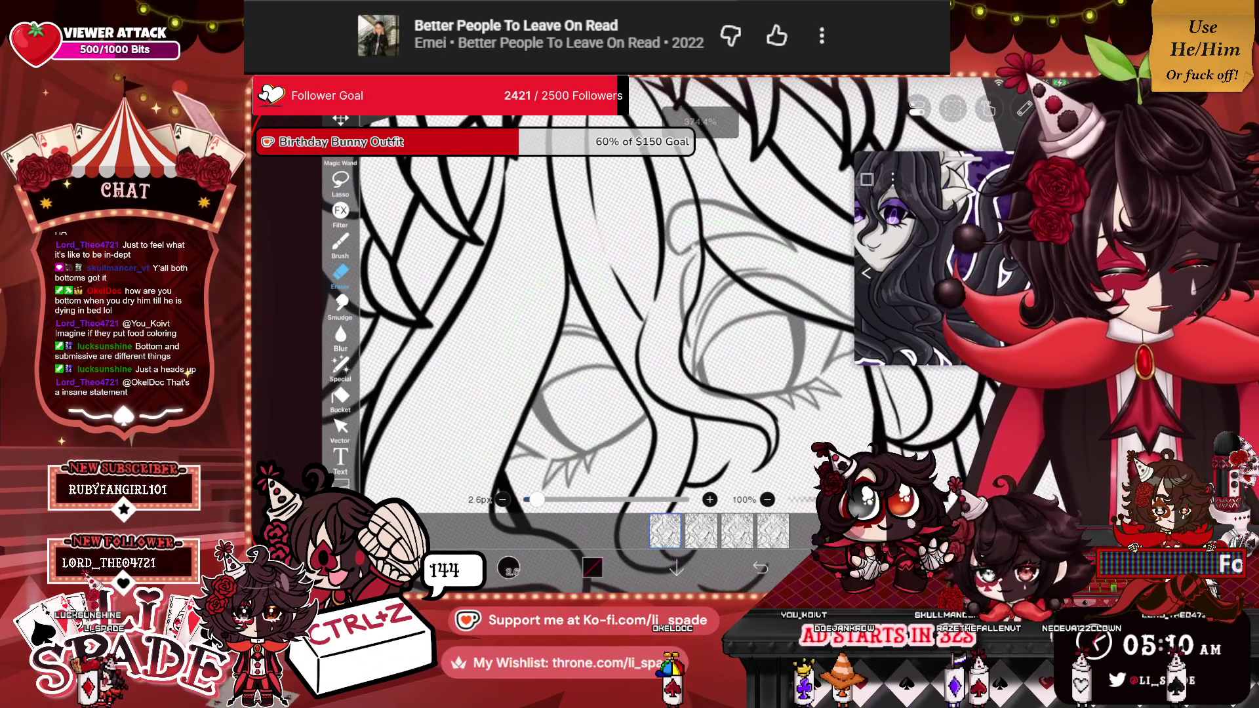
pyautogui.moveTo(685, 200)
pyautogui.mouseDown()
pyautogui.moveTo(672, 253)
pyautogui.moveTo(738, 236)
pyautogui.moveTo(787, 249)
pyautogui.mouseUp()
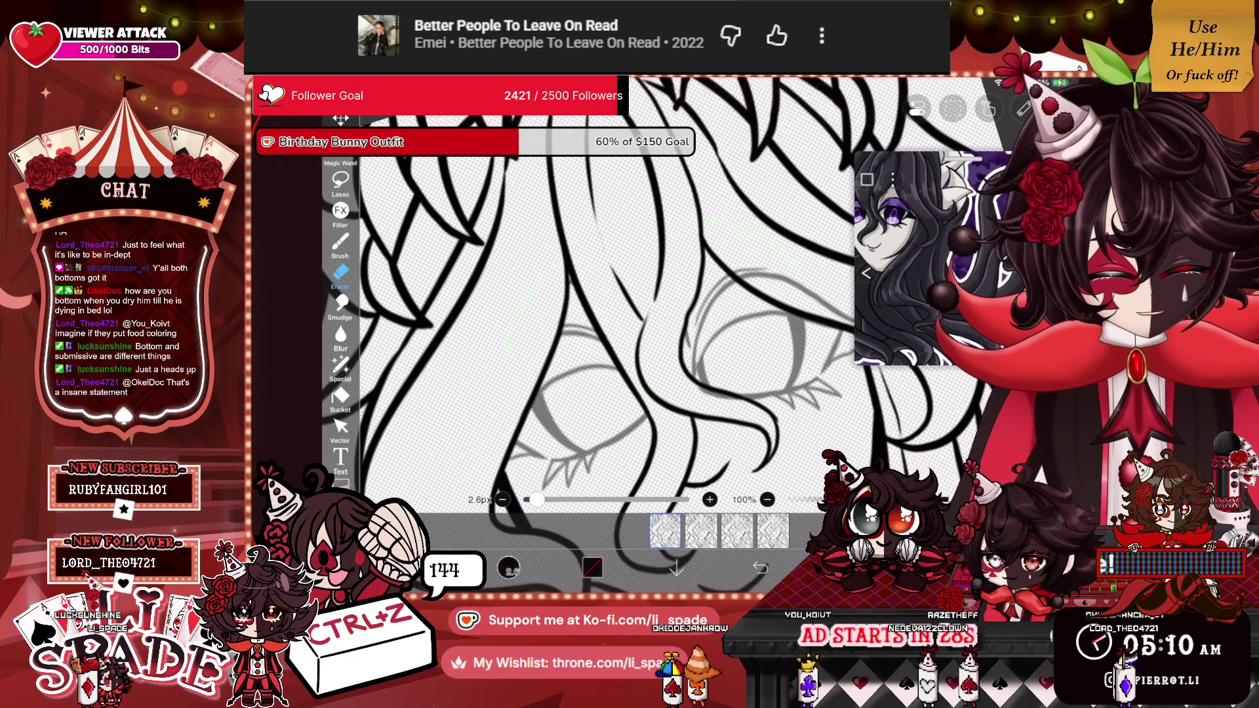
pyautogui.scroll(-3, 590, 314)
pyautogui.moveTo(649, 308)
pyautogui.mouseDown()
pyautogui.moveTo(665, 348)
pyautogui.moveTo(642, 342)
pyautogui.mouseUp()
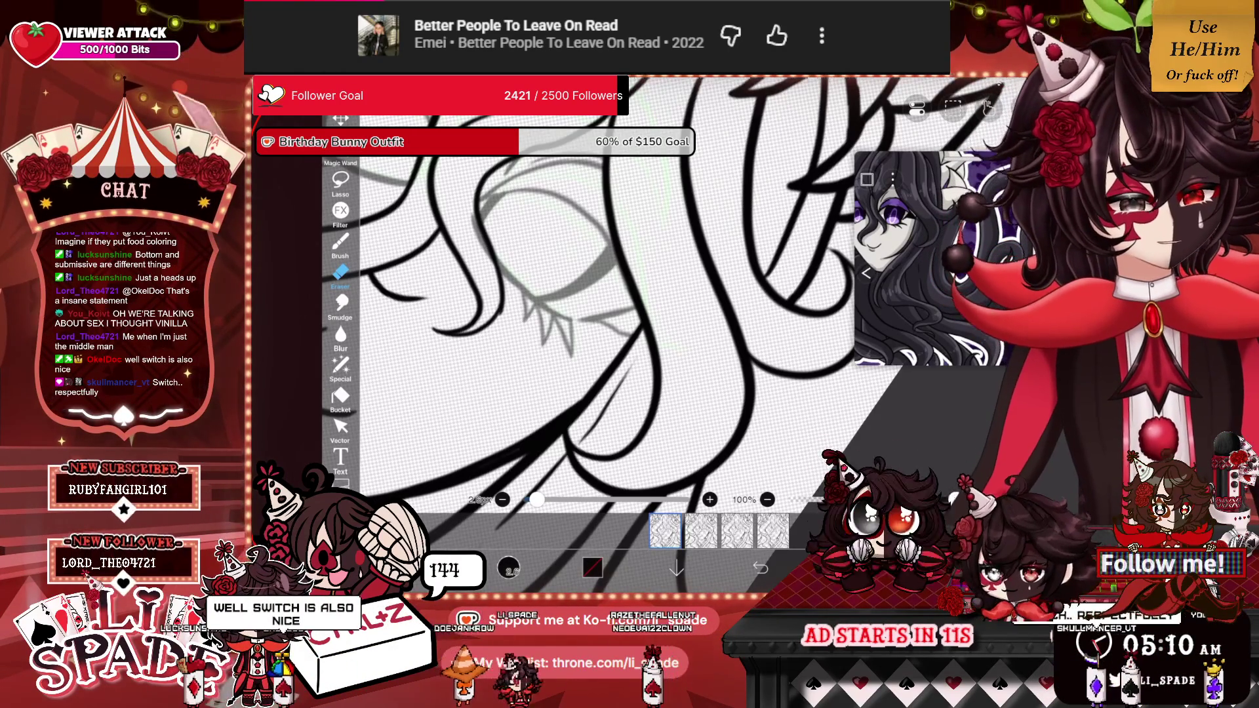
pyautogui.scroll(-5, 590, 315)
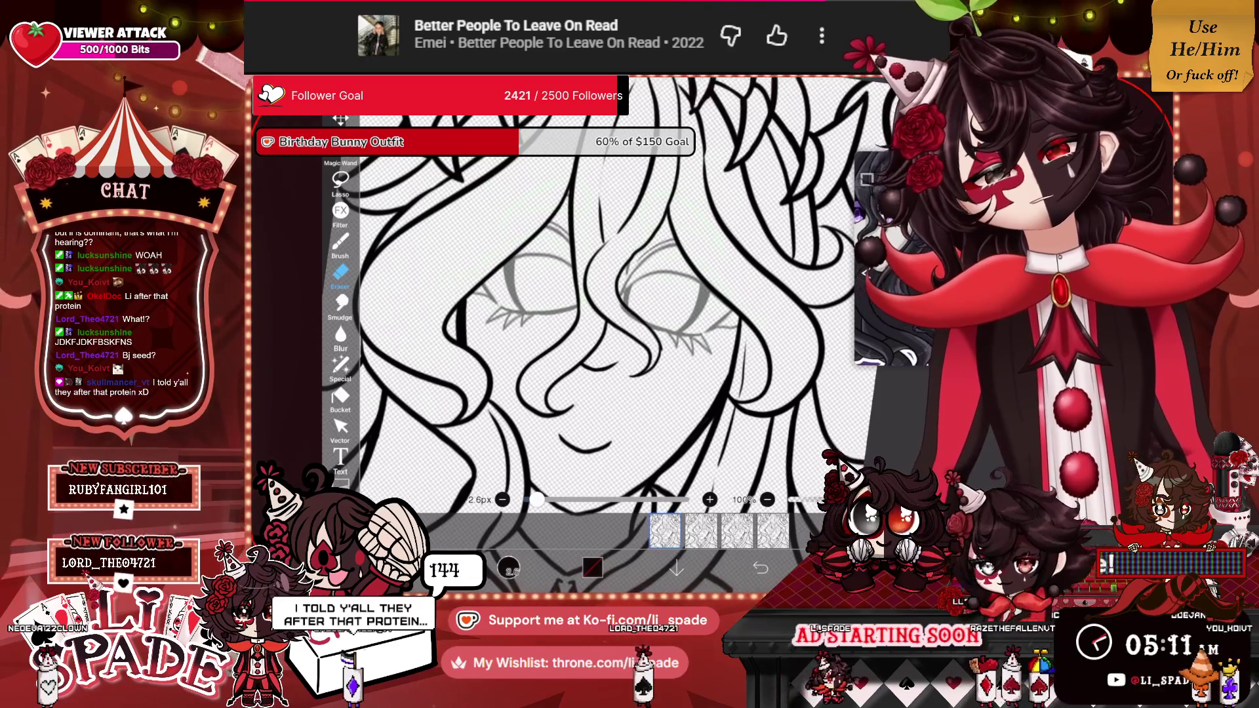
pyautogui.scroll(5, 607, 315)
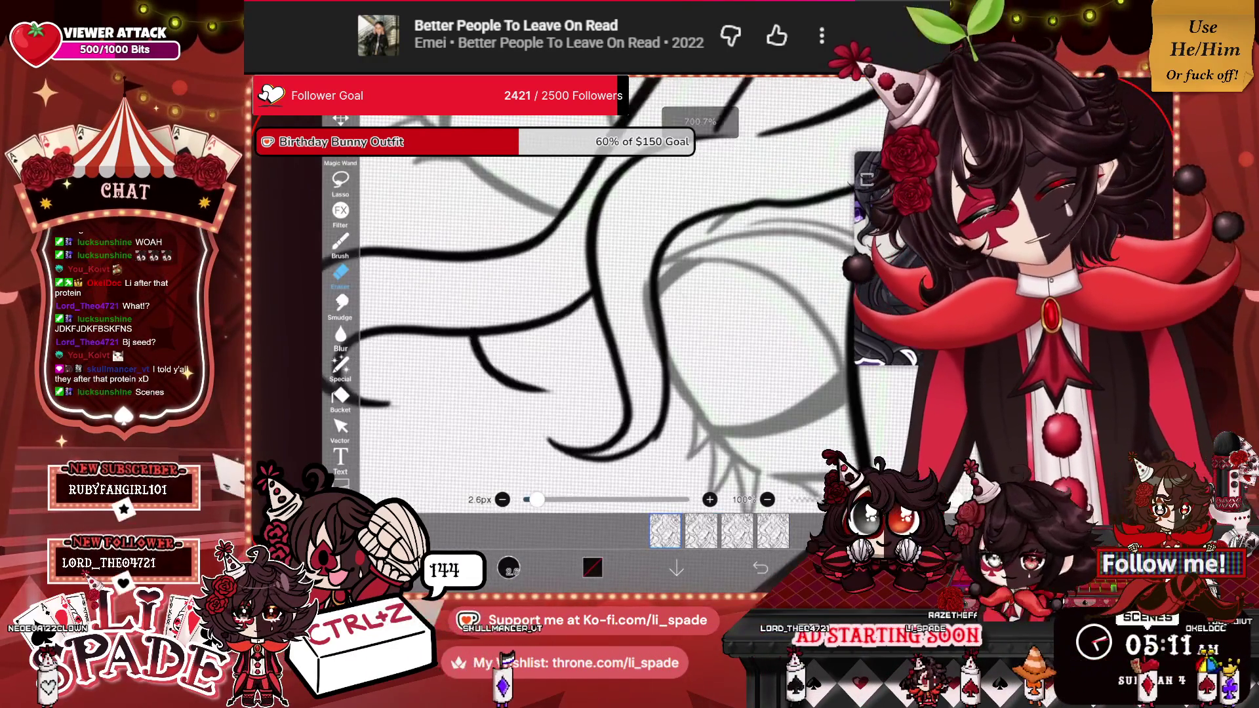
pyautogui.scroll(-3, 606, 314)
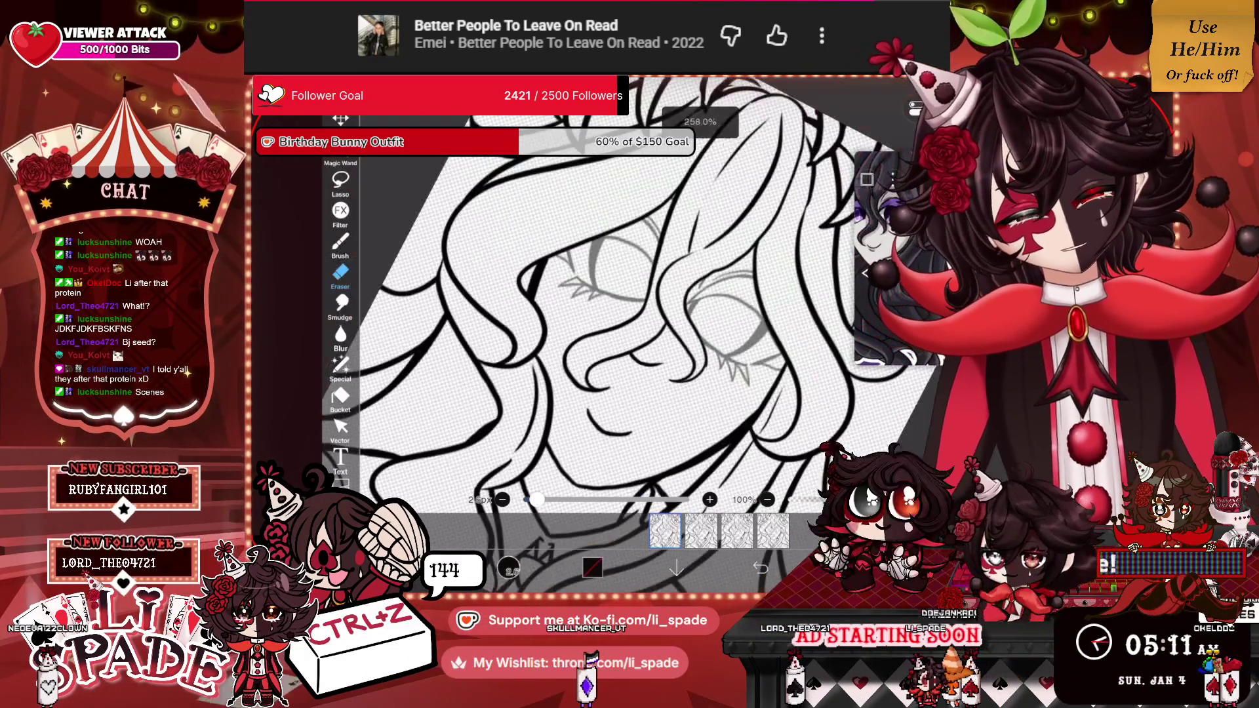
pyautogui.scroll(-3, 606, 315)
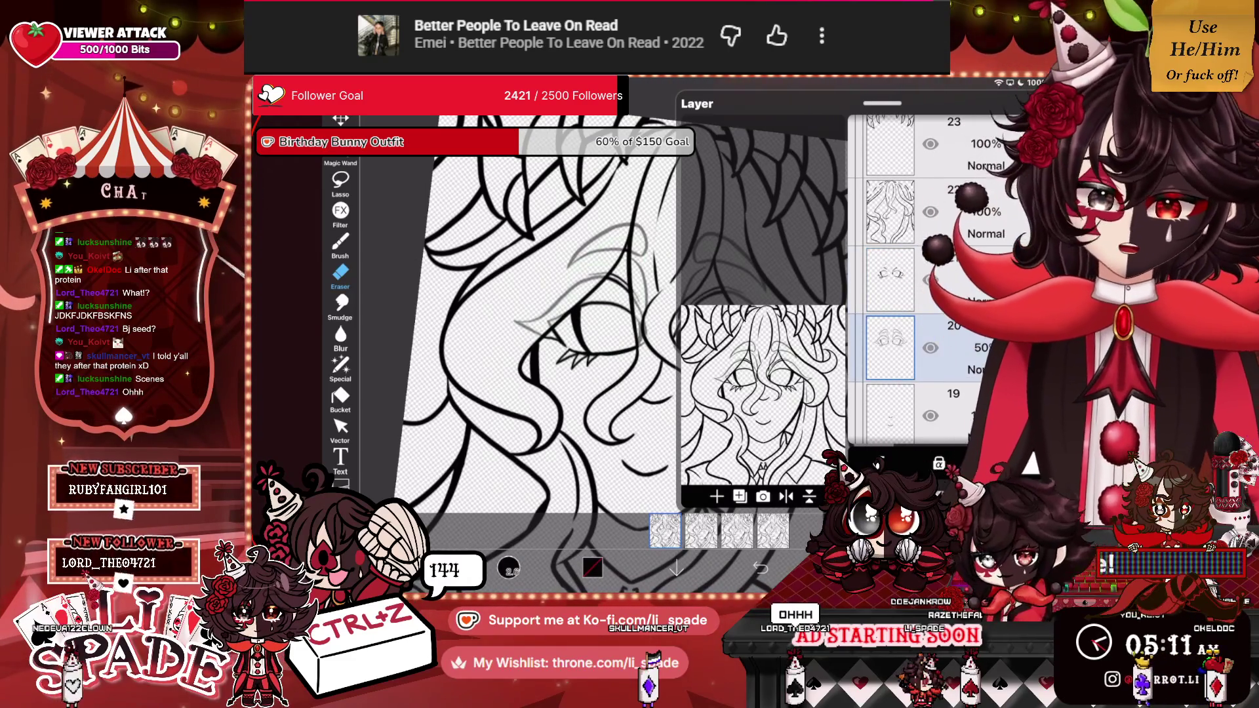
# Switch back to the brush and sketch grey strokes around the eye.
pyautogui.scroll(5, 629, 314)
pyautogui.click(340, 245)
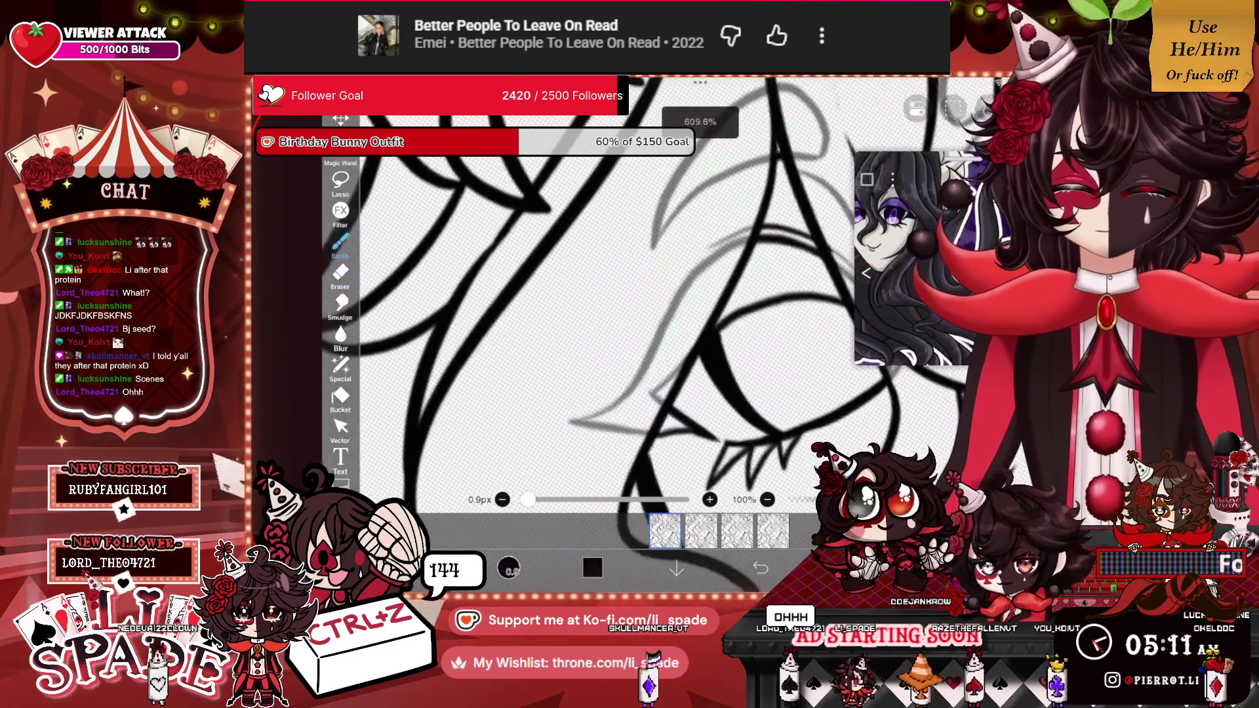
pyautogui.moveTo(591, 420)
pyautogui.mouseDown()
pyautogui.moveTo(646, 390)
pyautogui.moveTo(695, 334)
pyautogui.moveTo(662, 381)
pyautogui.mouseUp()
pyautogui.moveTo(718, 272); pyautogui.dragTo(682, 341)
pyautogui.moveTo(741, 246)
pyautogui.mouseDown()
pyautogui.moveTo(712, 318)
pyautogui.moveTo(662, 364)
pyautogui.mouseUp()
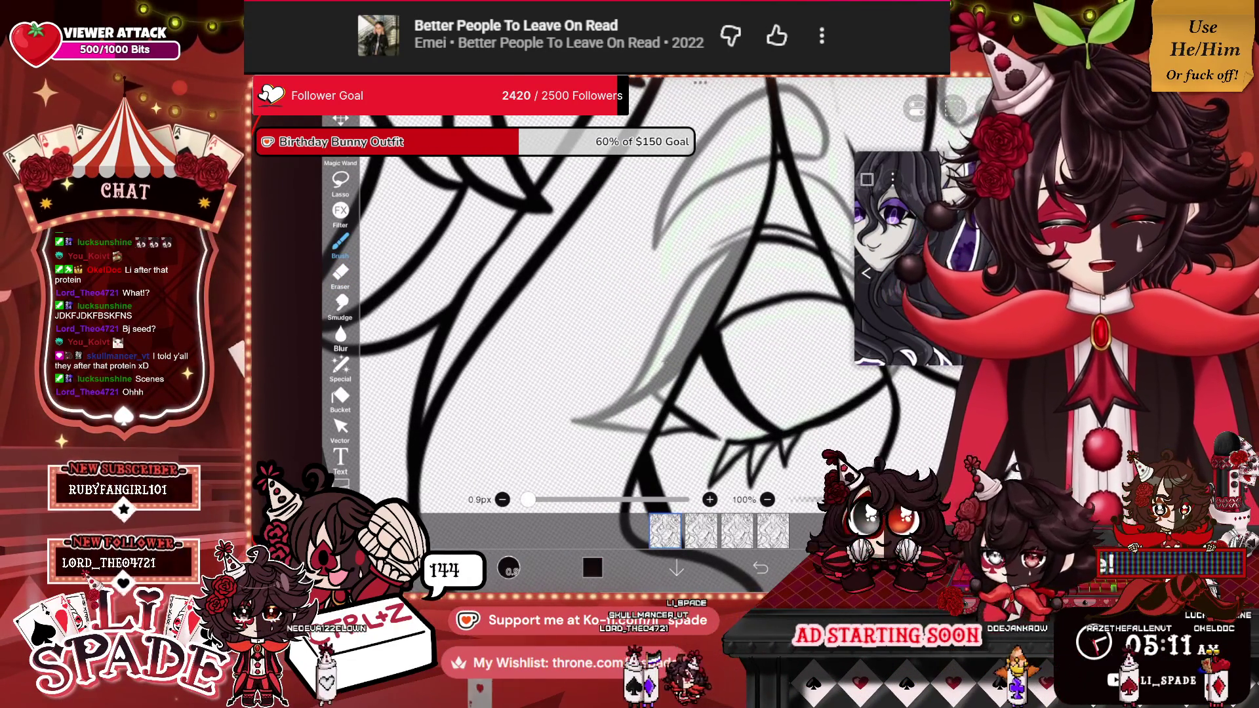
pyautogui.moveTo(689, 312); pyautogui.dragTo(636, 392)
pyautogui.moveTo(722, 261); pyautogui.dragTo(663, 345)
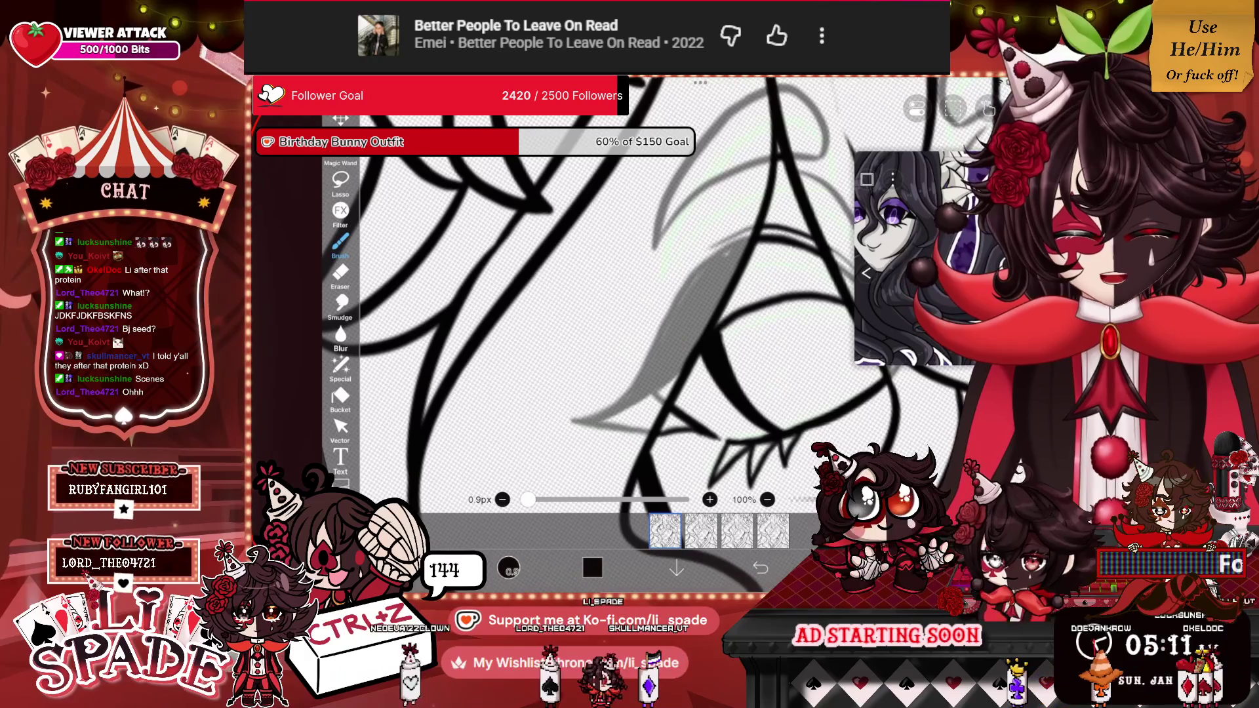
# Add more grey guide strokes beside the eye line, zooming in and out around it.
pyautogui.scroll(5, 656, 315)
pyautogui.moveTo(689, 354)
pyautogui.mouseDown()
pyautogui.moveTo(646, 417)
pyautogui.moveTo(622, 422)
pyautogui.mouseUp()
pyautogui.moveTo(635, 371)
pyautogui.mouseDown()
pyautogui.moveTo(568, 420)
pyautogui.moveTo(600, 394)
pyautogui.mouseUp()
pyautogui.moveTo(670, 358); pyautogui.dragTo(626, 396)
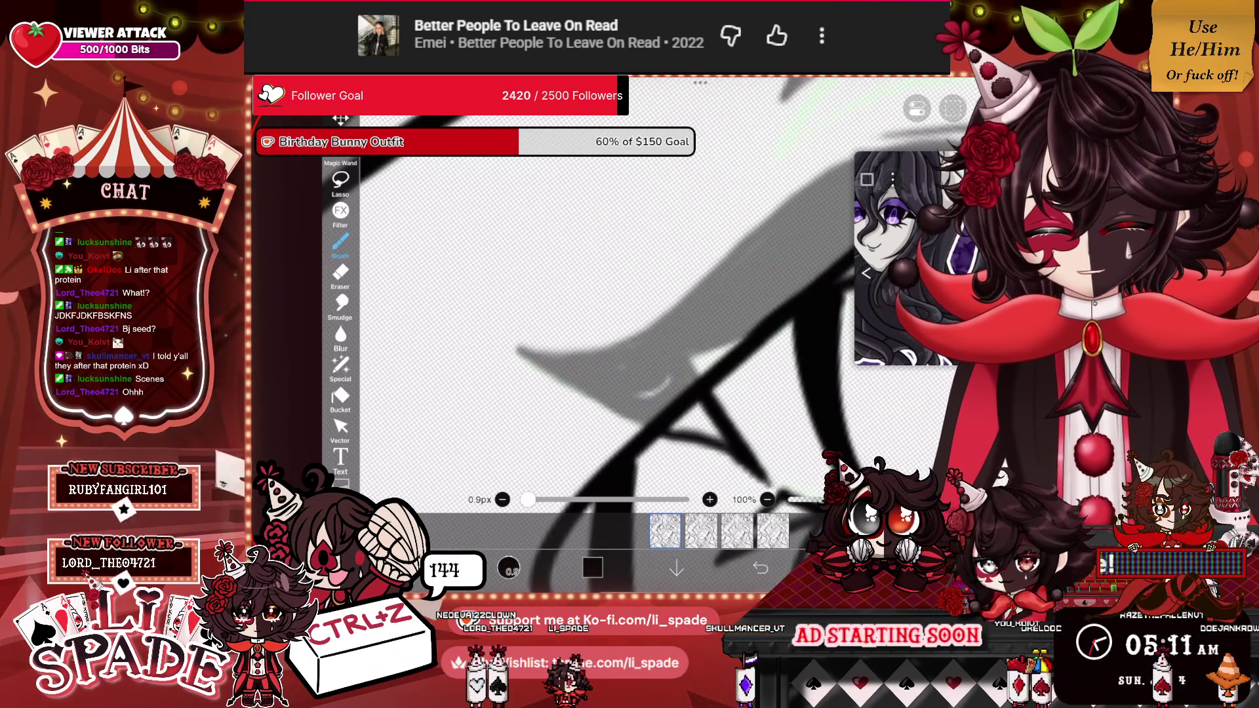
pyautogui.scroll(-2, 591, 315)
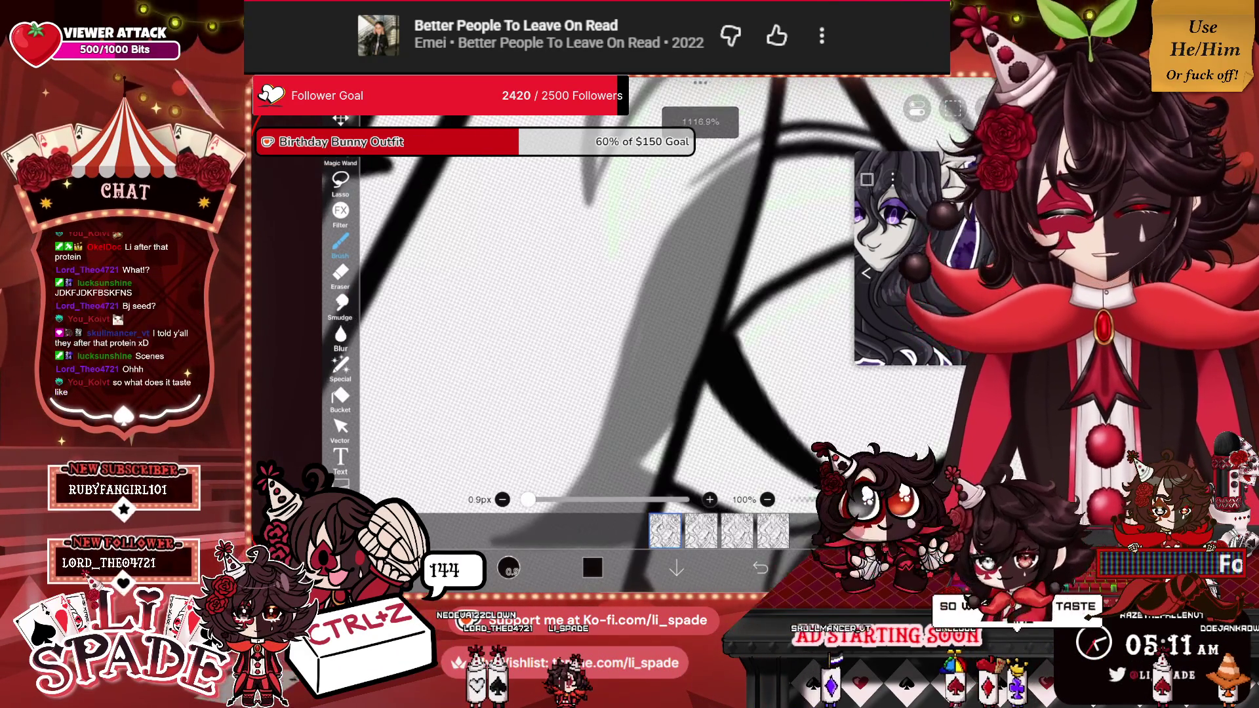
pyautogui.scroll(-3, 590, 315)
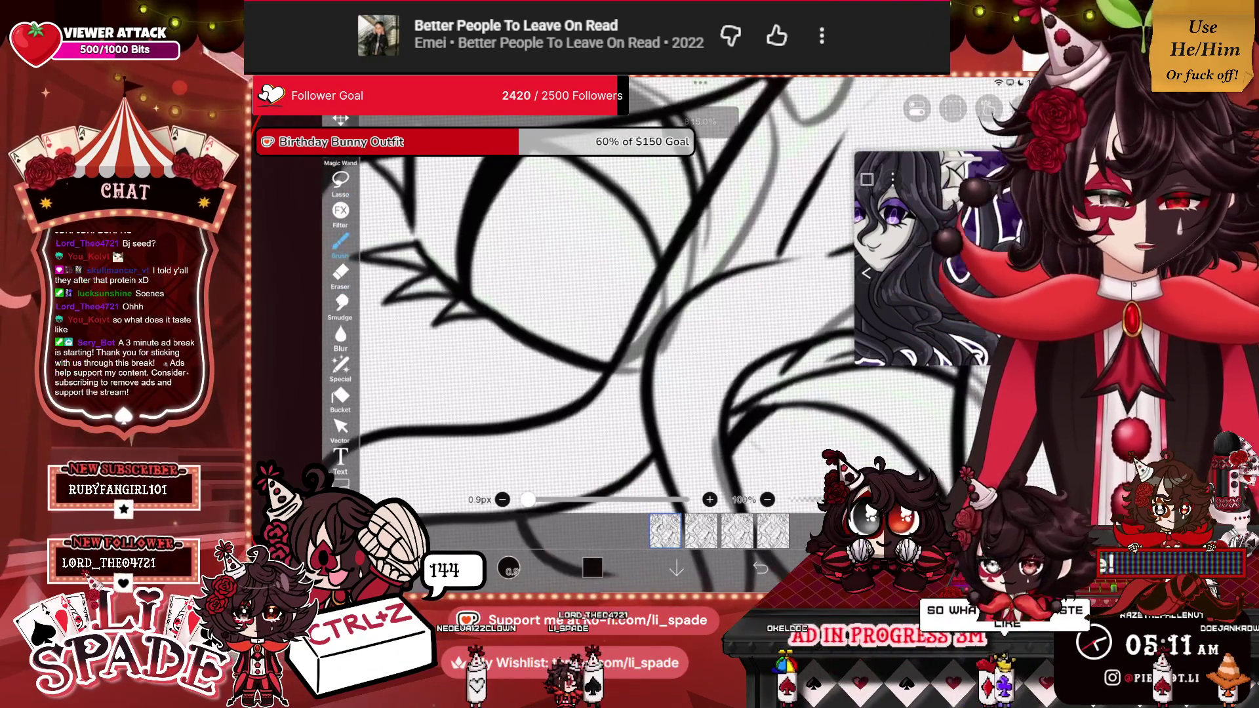
pyautogui.scroll(2, 590, 315)
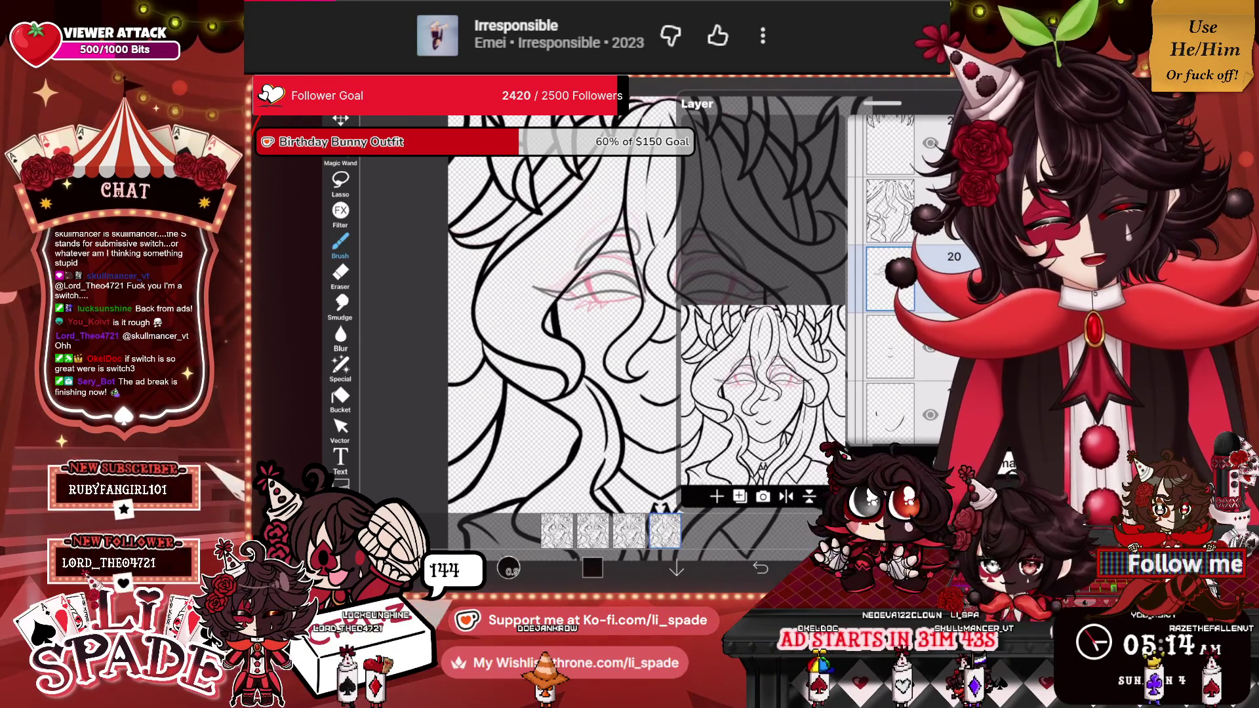
# Open the add-layer options, switch to the 2.6px eraser, and bring up the layer list.
pyautogui.click(740, 496)
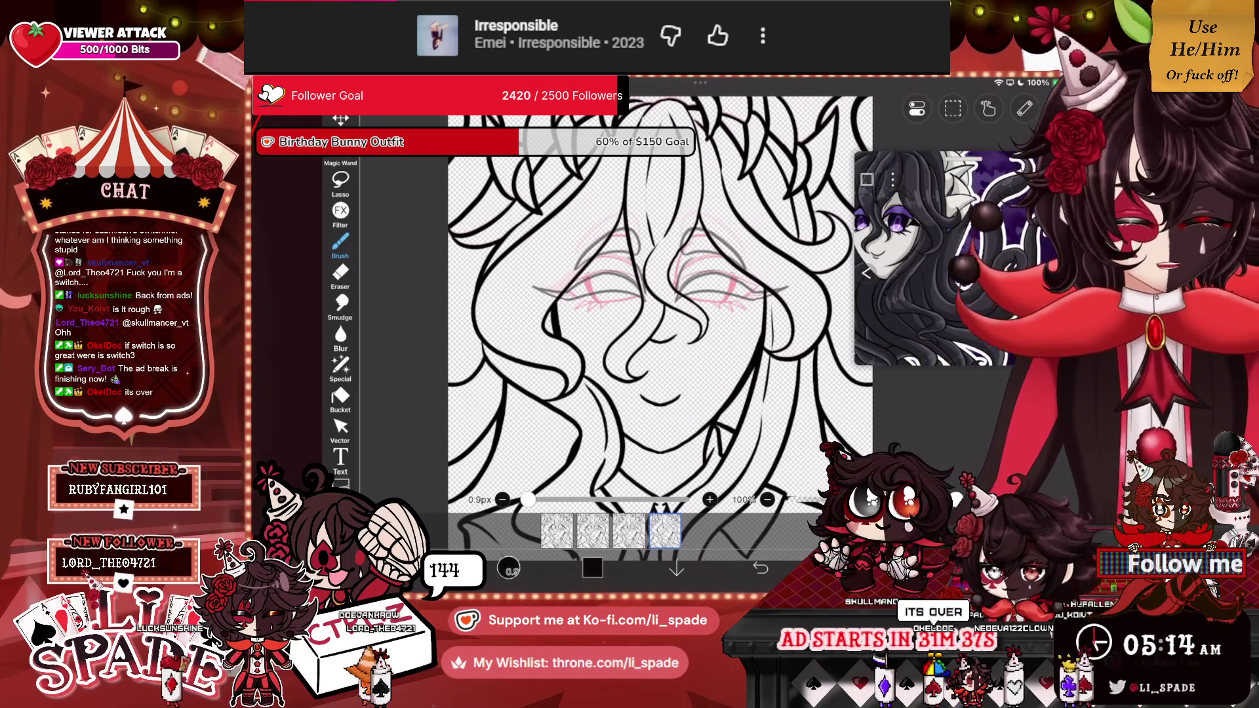
pyautogui.press('e')
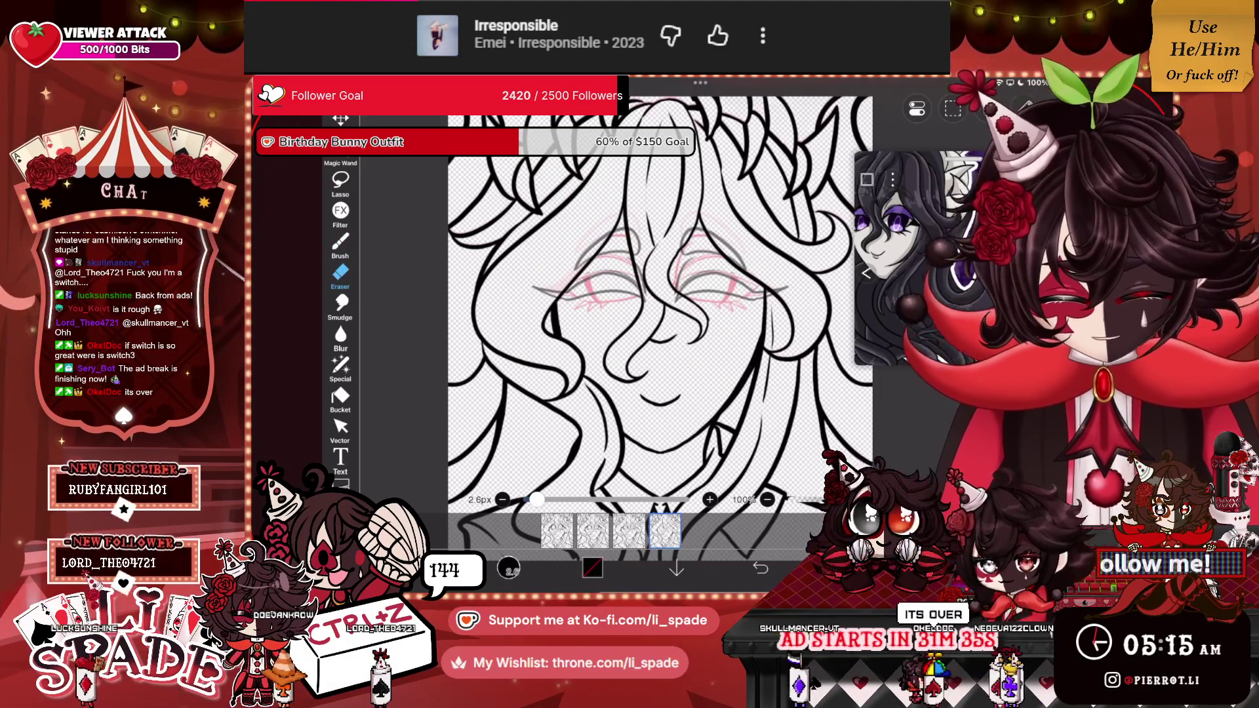
pyautogui.click(699, 338)
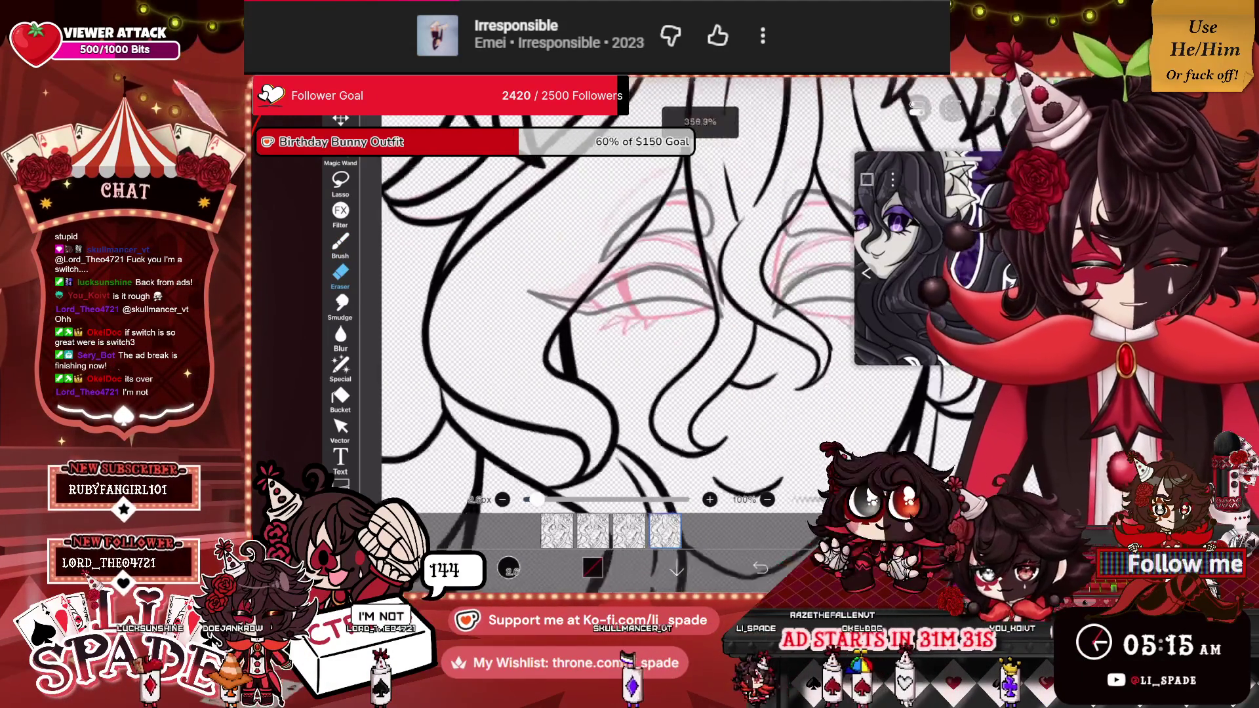
pyautogui.scroll(3, 754, 275)
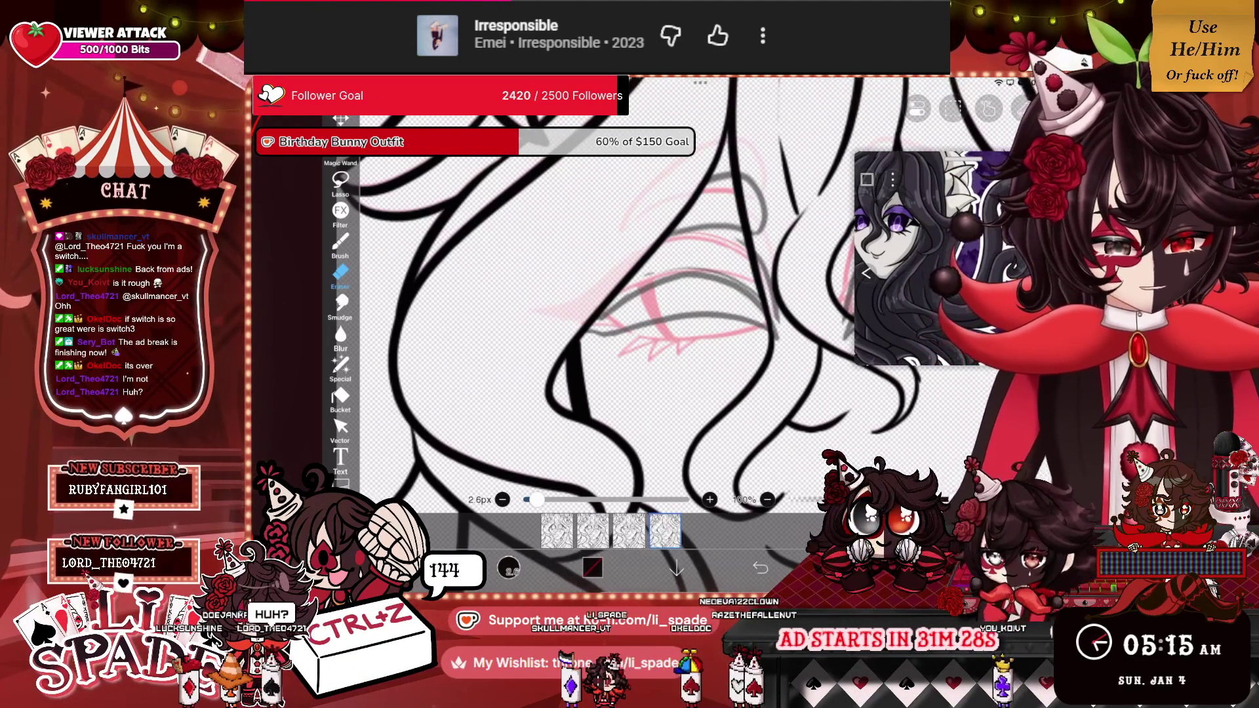
pyautogui.hscroll(-3, 616, 314)
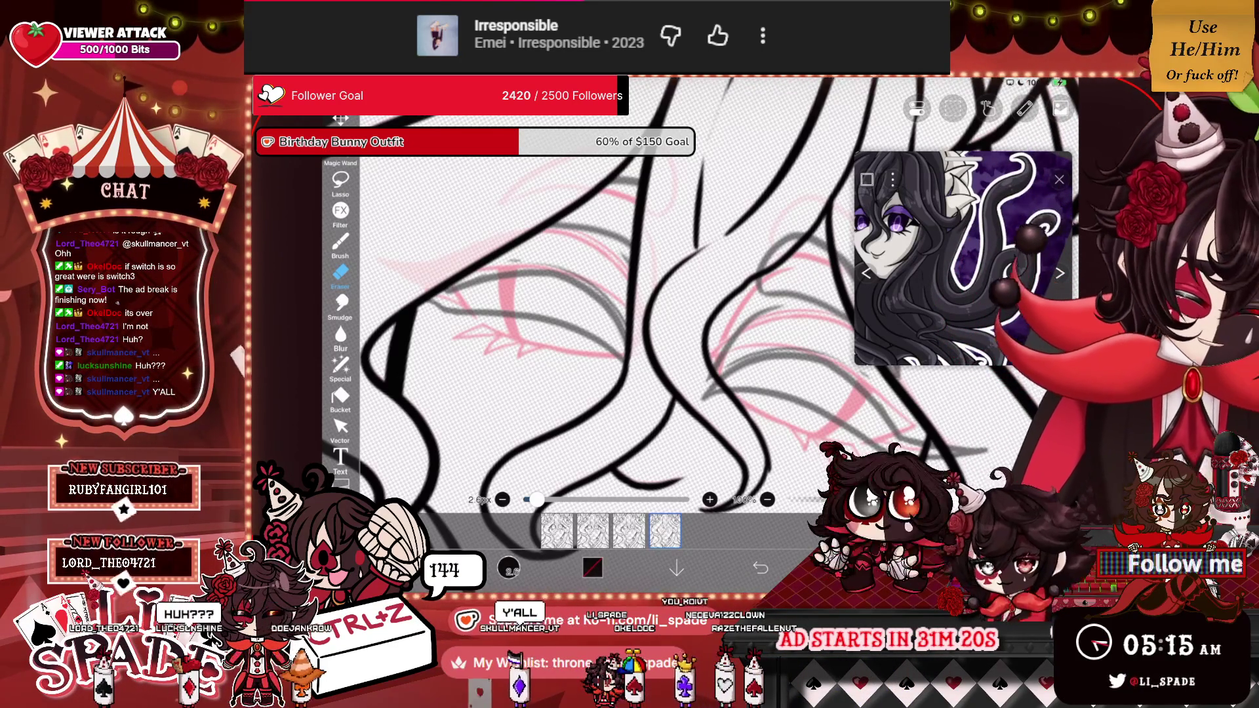
pyautogui.scroll(2, 610, 308)
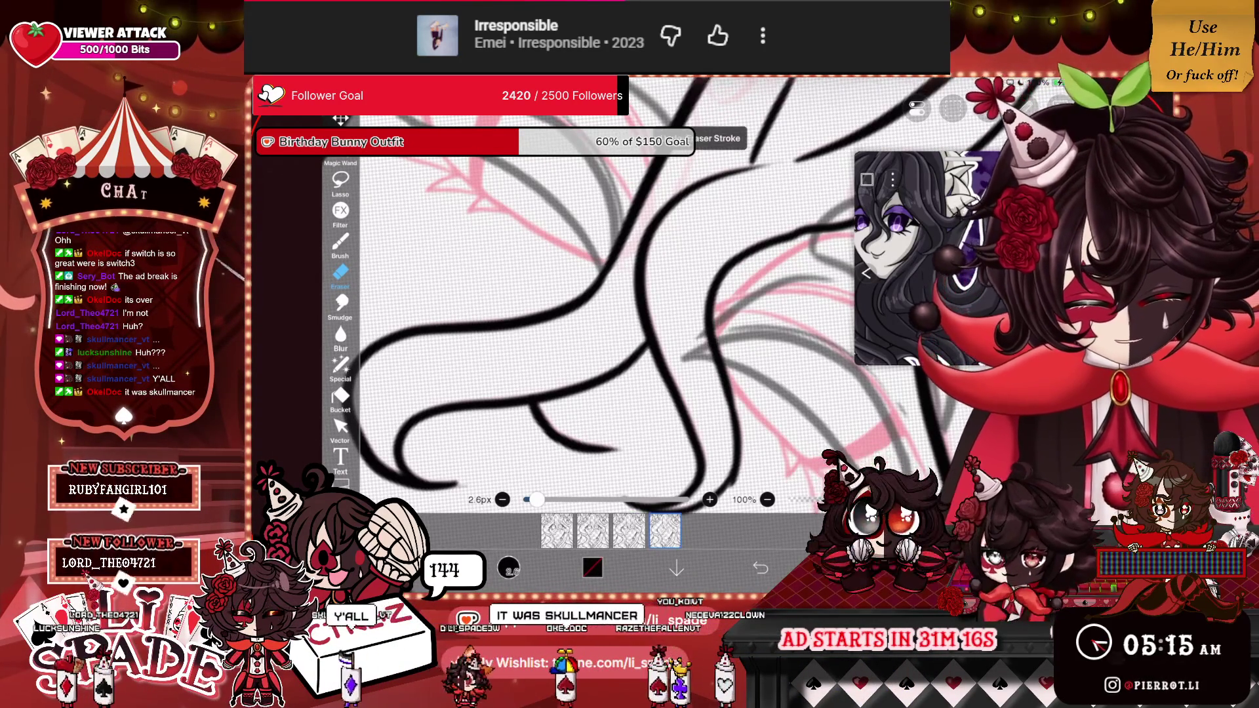
# Undo the last eraser stroke on the eye lines and return to the layer list.
pyautogui.hotkey('ctrl', 'z')
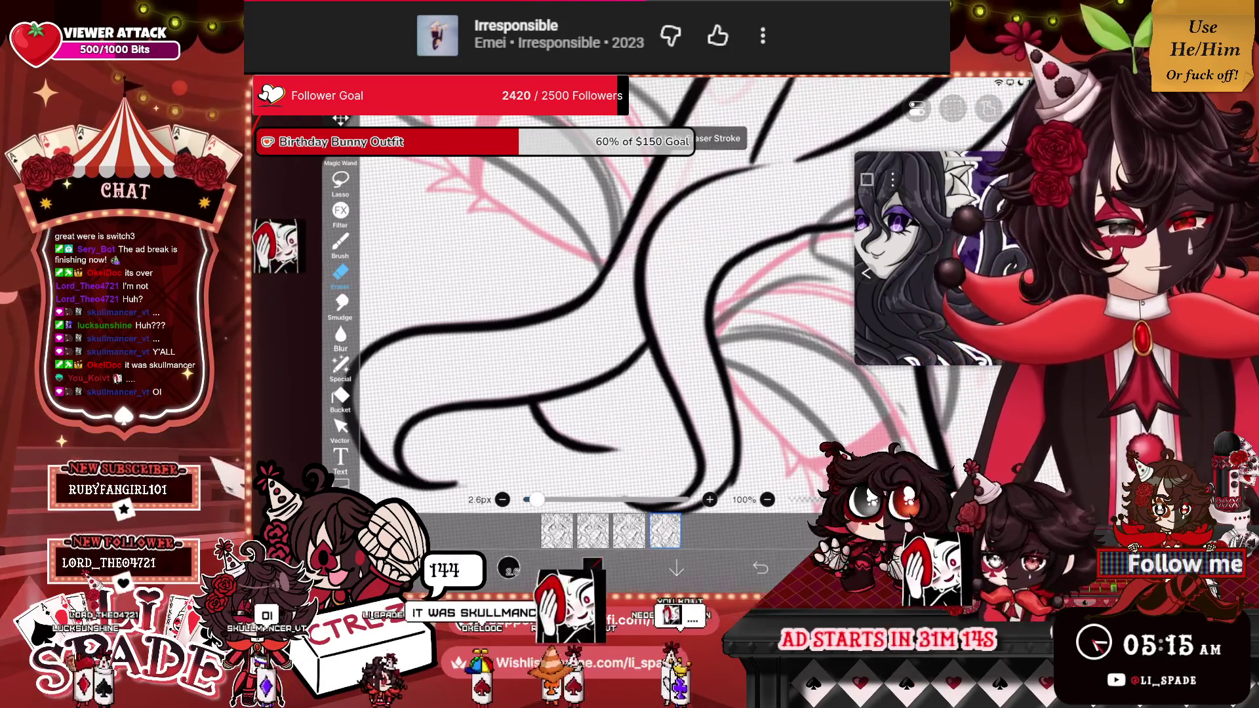
pyautogui.scroll(5, 609, 308)
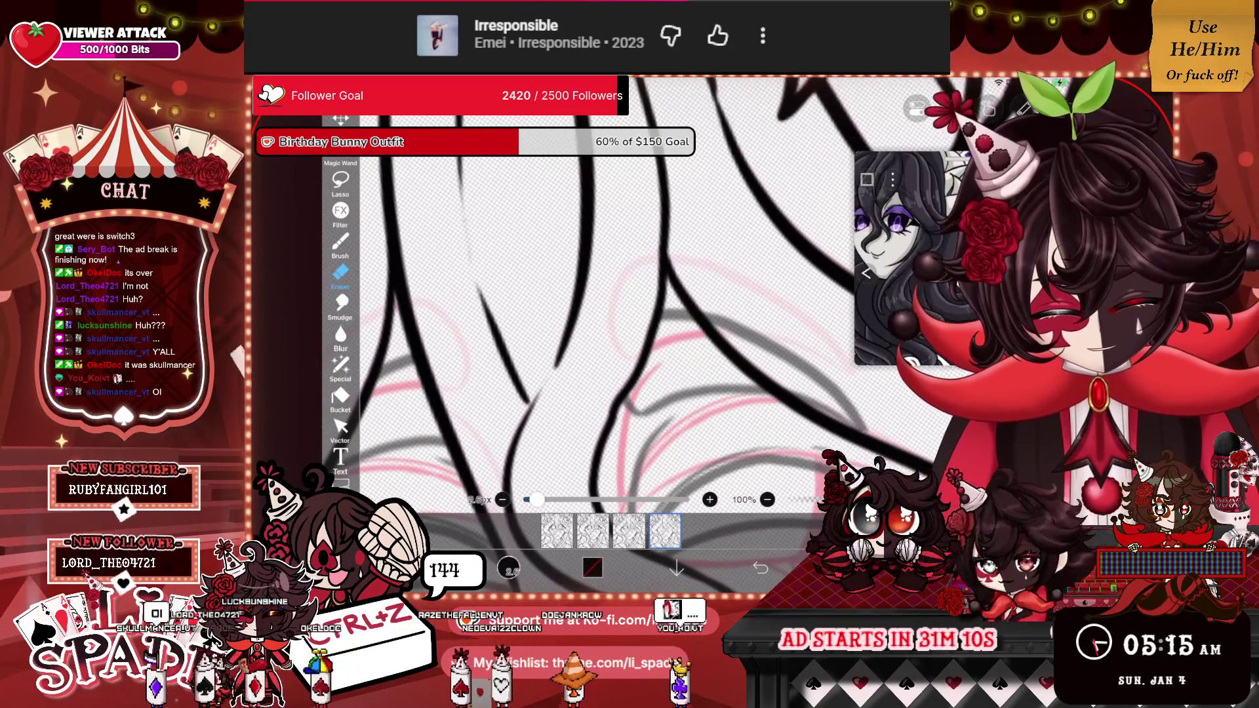
pyautogui.scroll(-3, 610, 308)
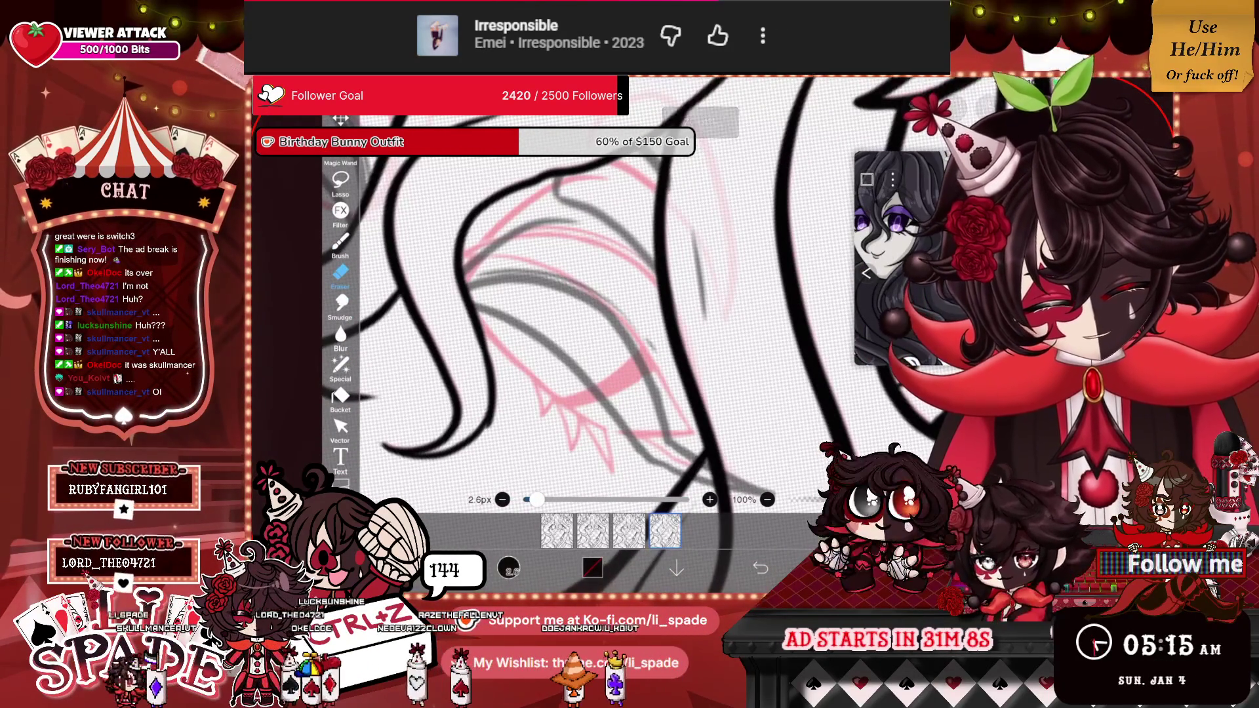
pyautogui.scroll(-5, 590, 309)
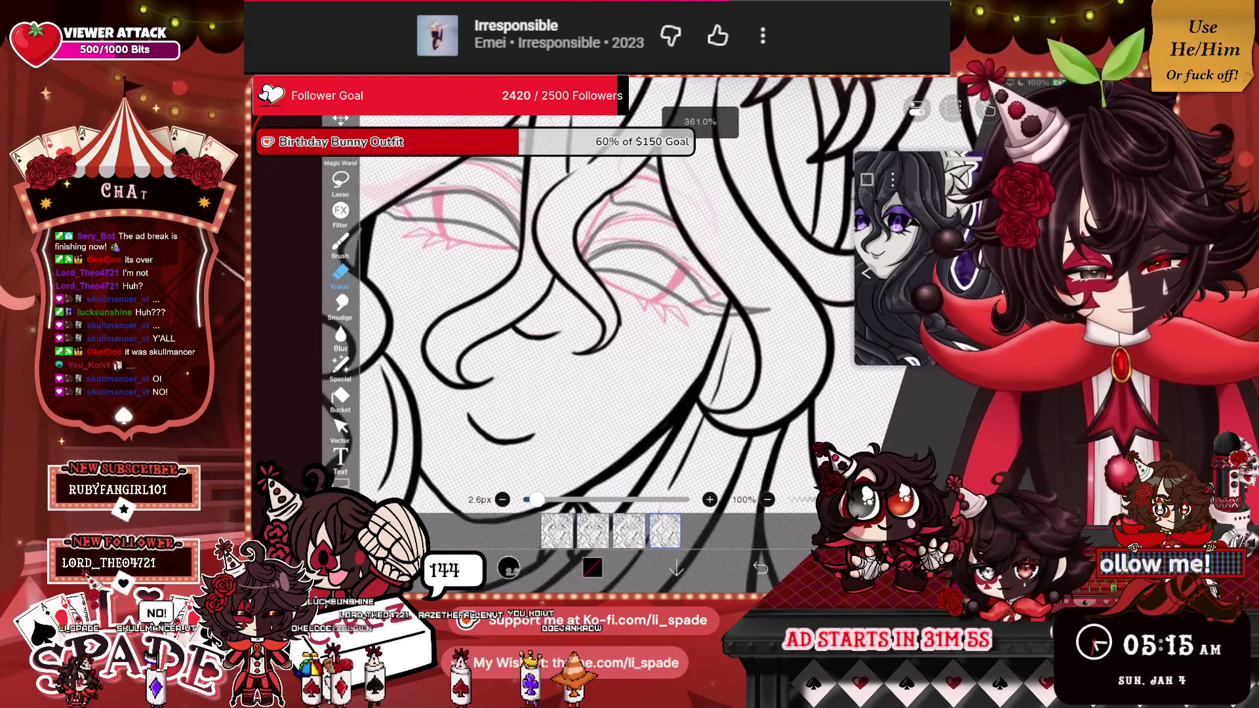
pyautogui.scroll(10, 590, 308)
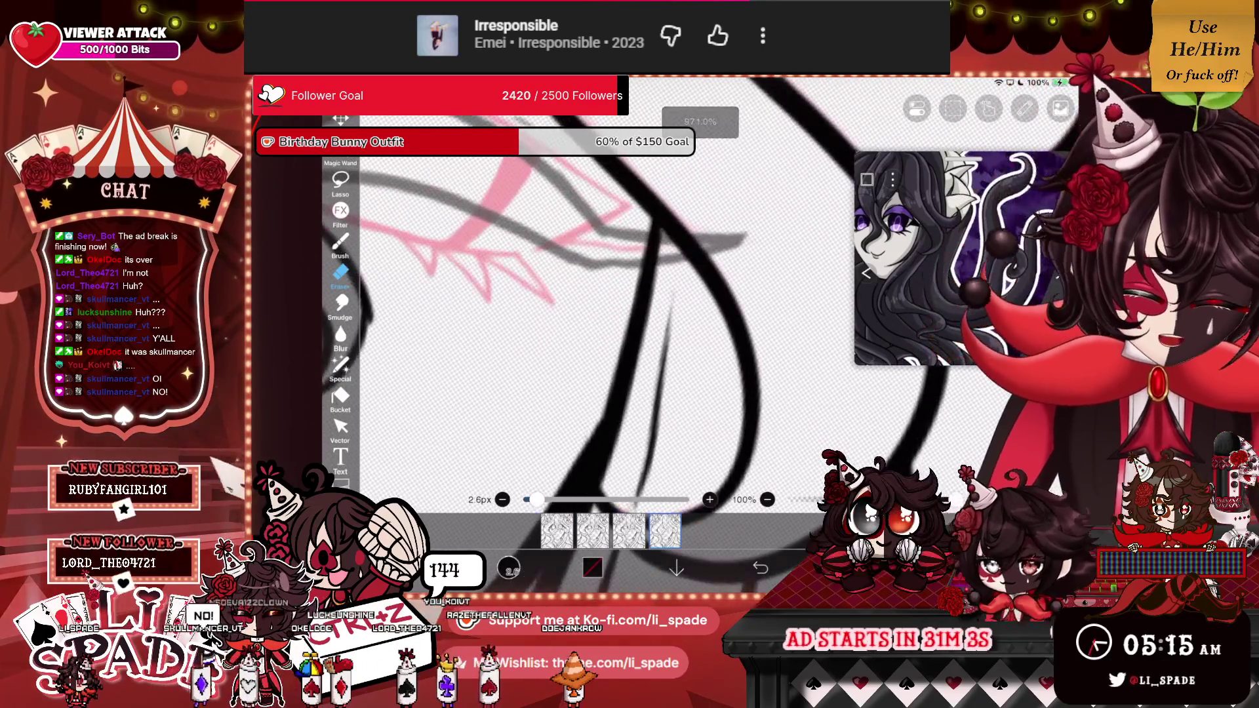
pyautogui.scroll(-5, 590, 308)
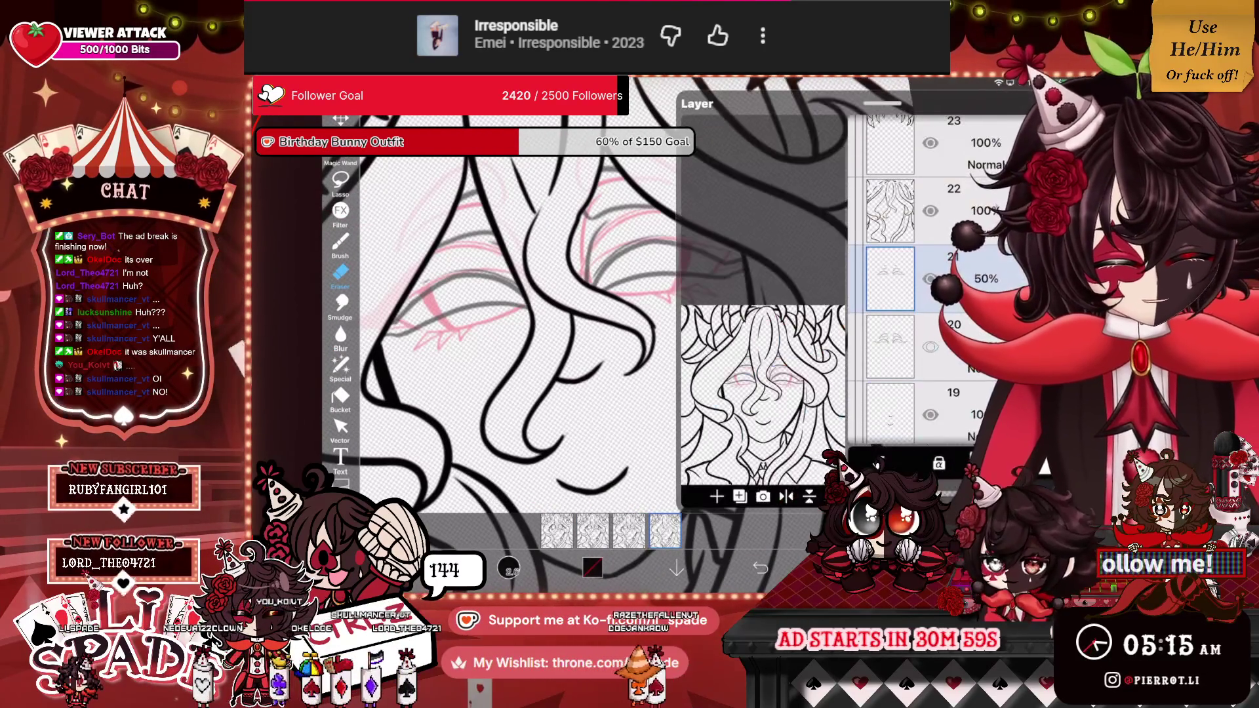
# Turn layer 20's visibility back on so its grey eye sketch shows at 50% opacity.
pyautogui.click(931, 347)
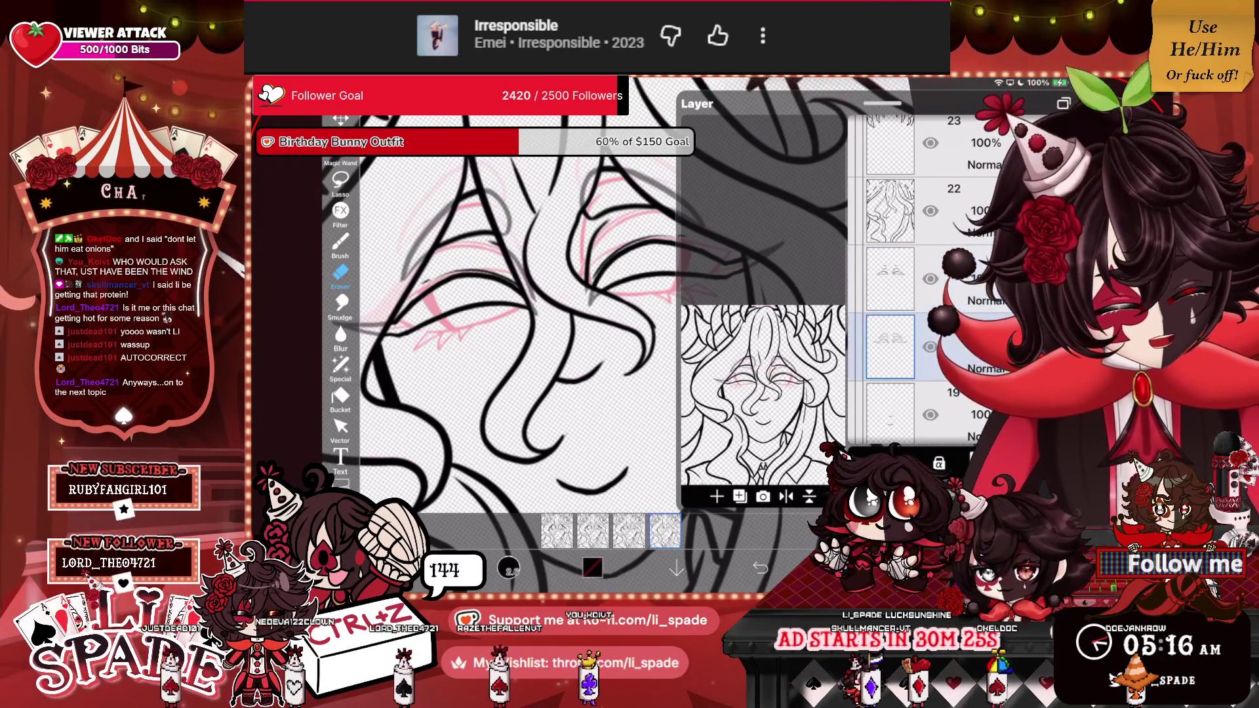
# Close the layer list to resume drawing, zooming around the eyes and back out to the face.
pyautogui.click(340, 242)
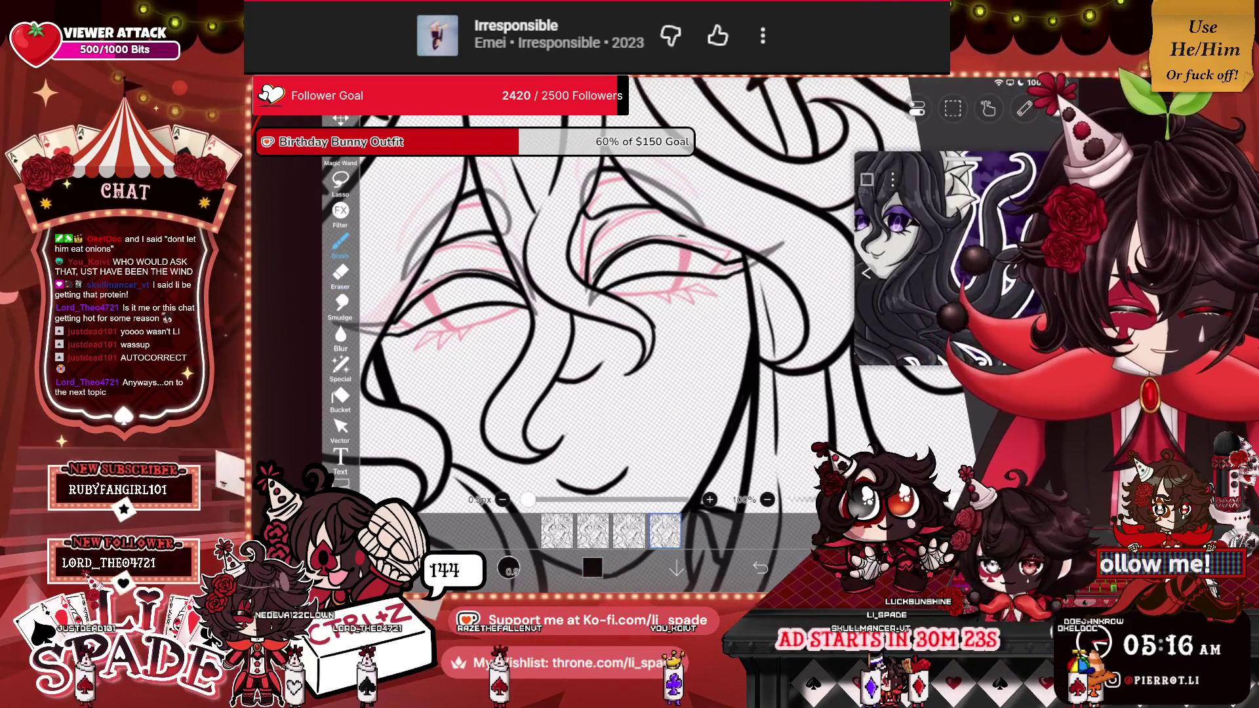
pyautogui.scroll(5, 616, 325)
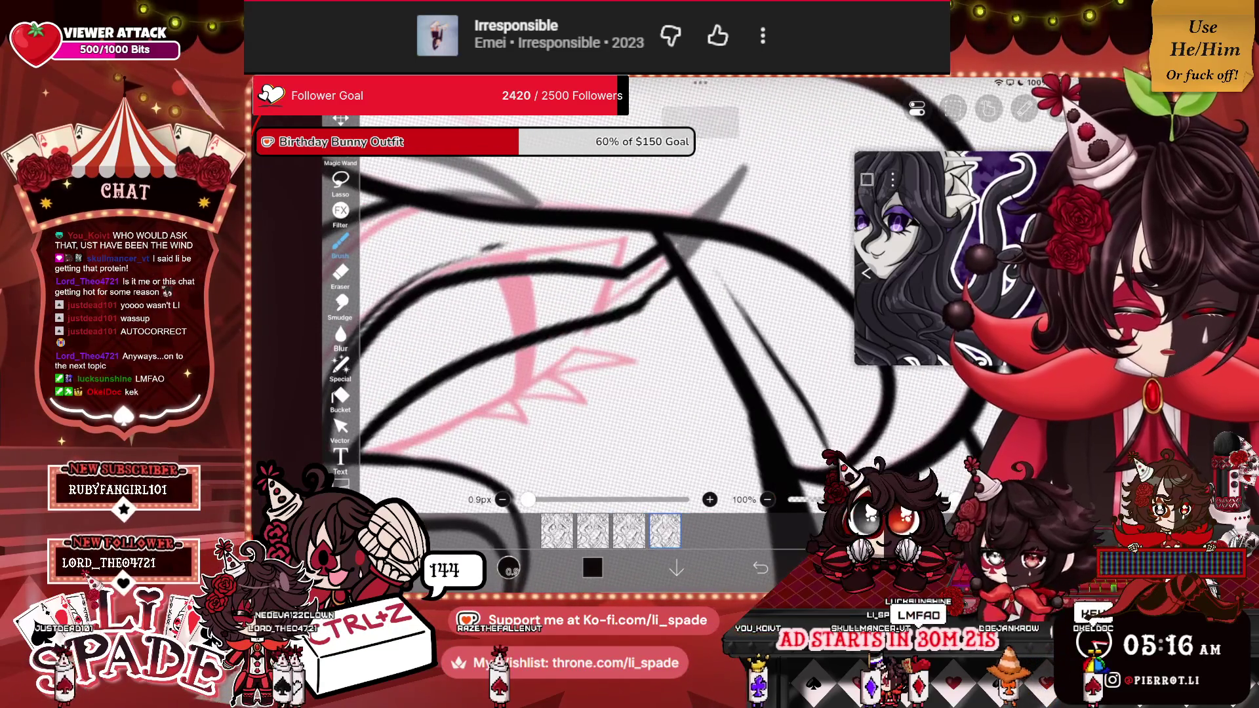
pyautogui.scroll(-3, 617, 308)
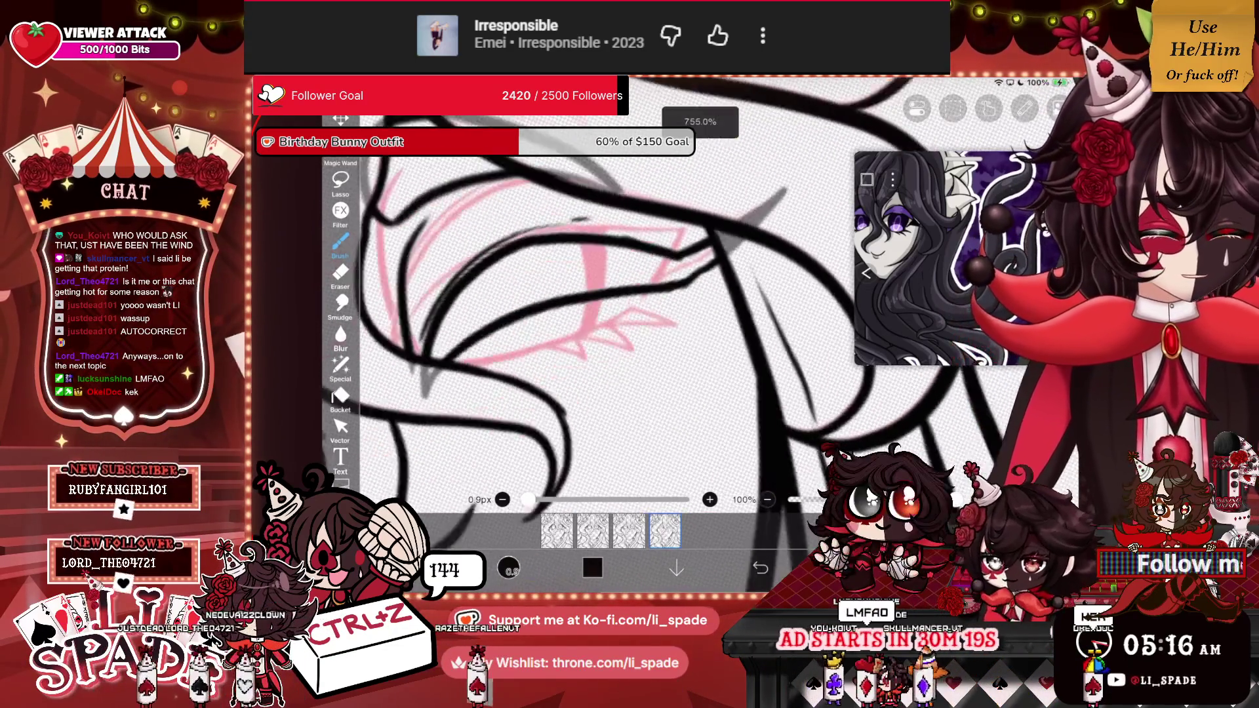
pyautogui.scroll(2, 656, 295)
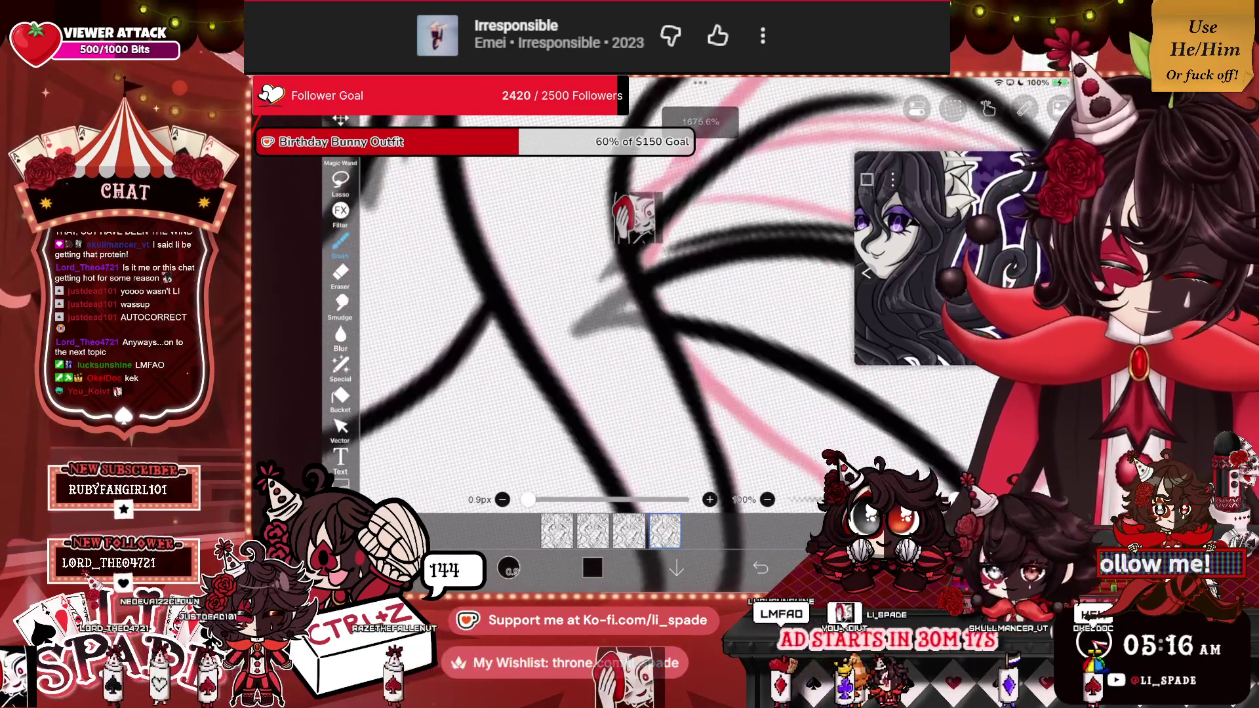
pyautogui.scroll(-3, 656, 308)
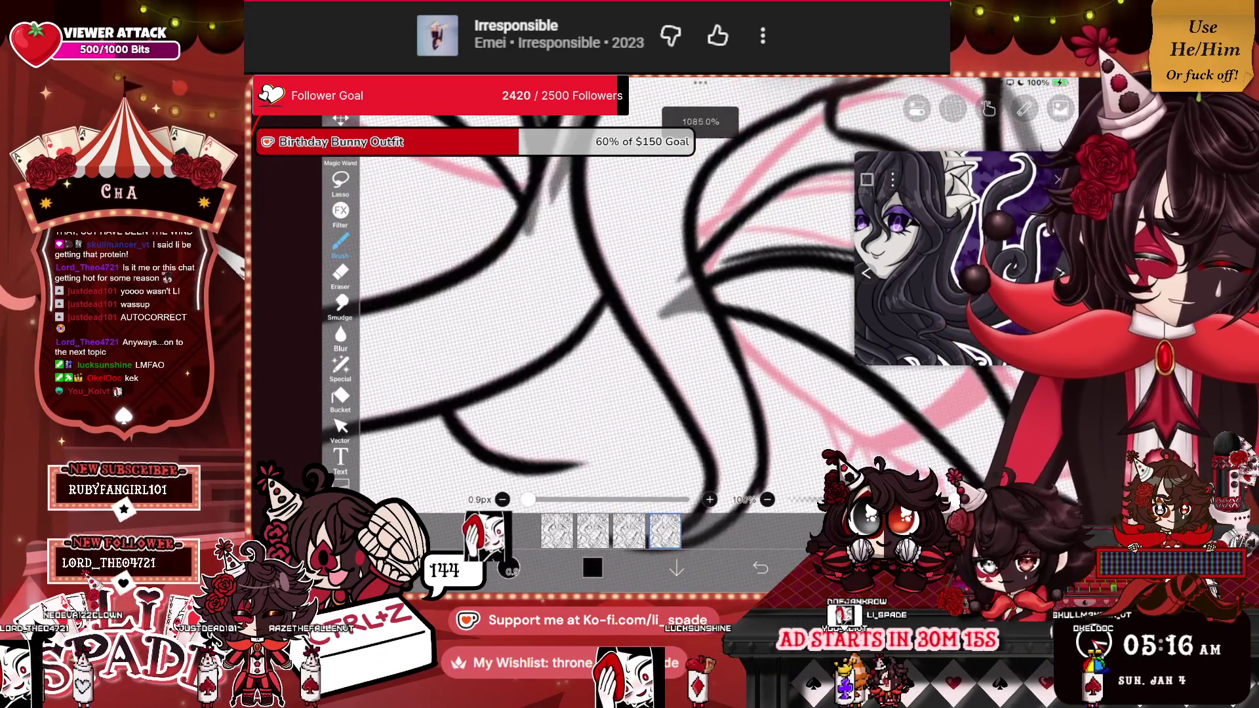
pyautogui.scroll(3, 656, 308)
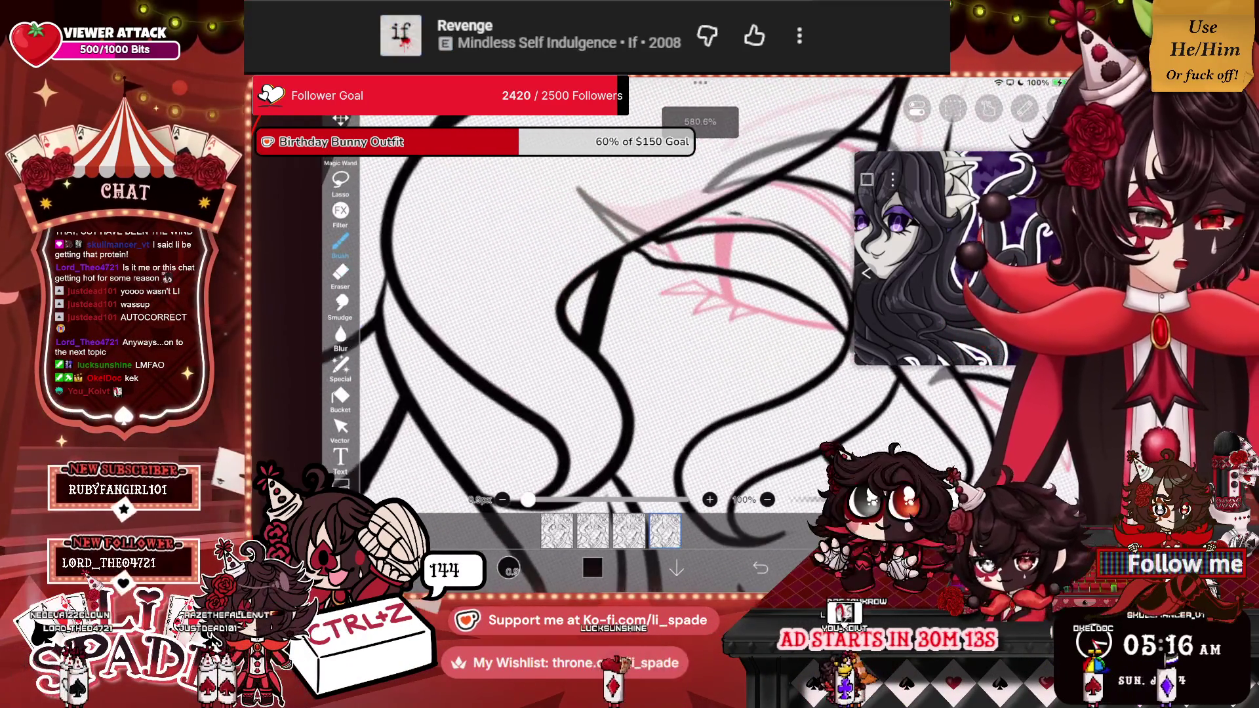
pyautogui.scroll(2, 656, 308)
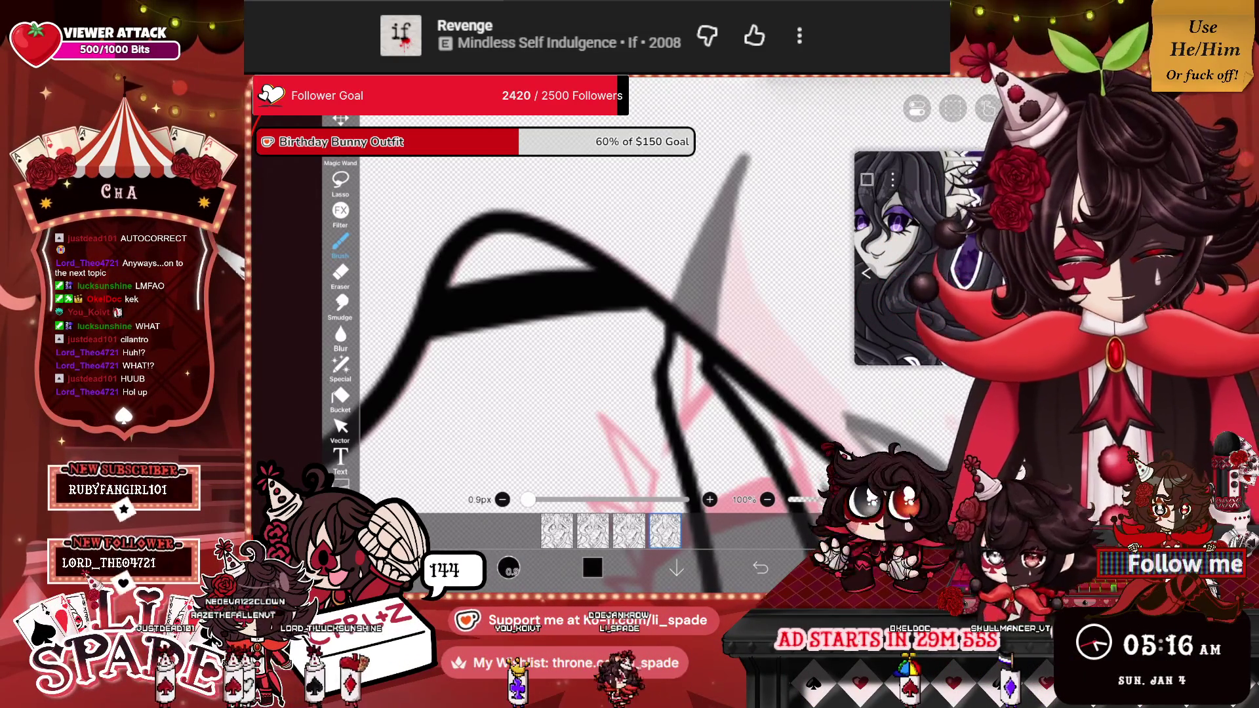
pyautogui.scroll(-5, 656, 328)
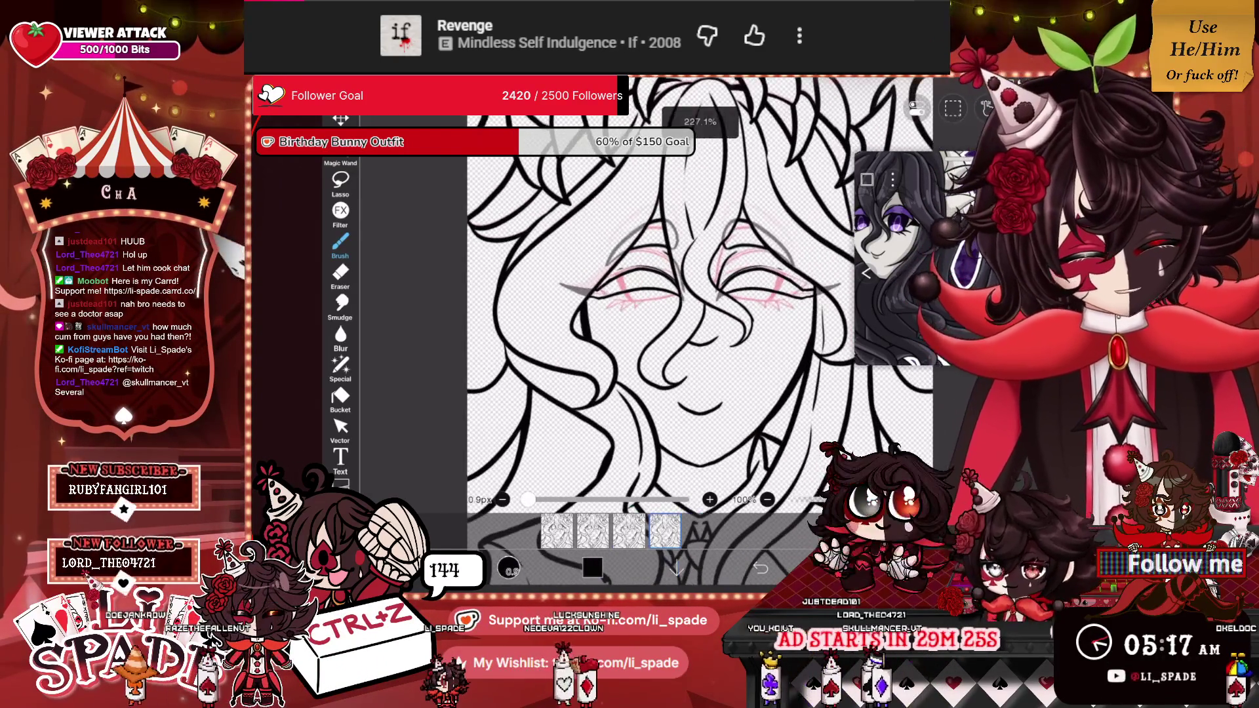
pyautogui.click(556, 529)
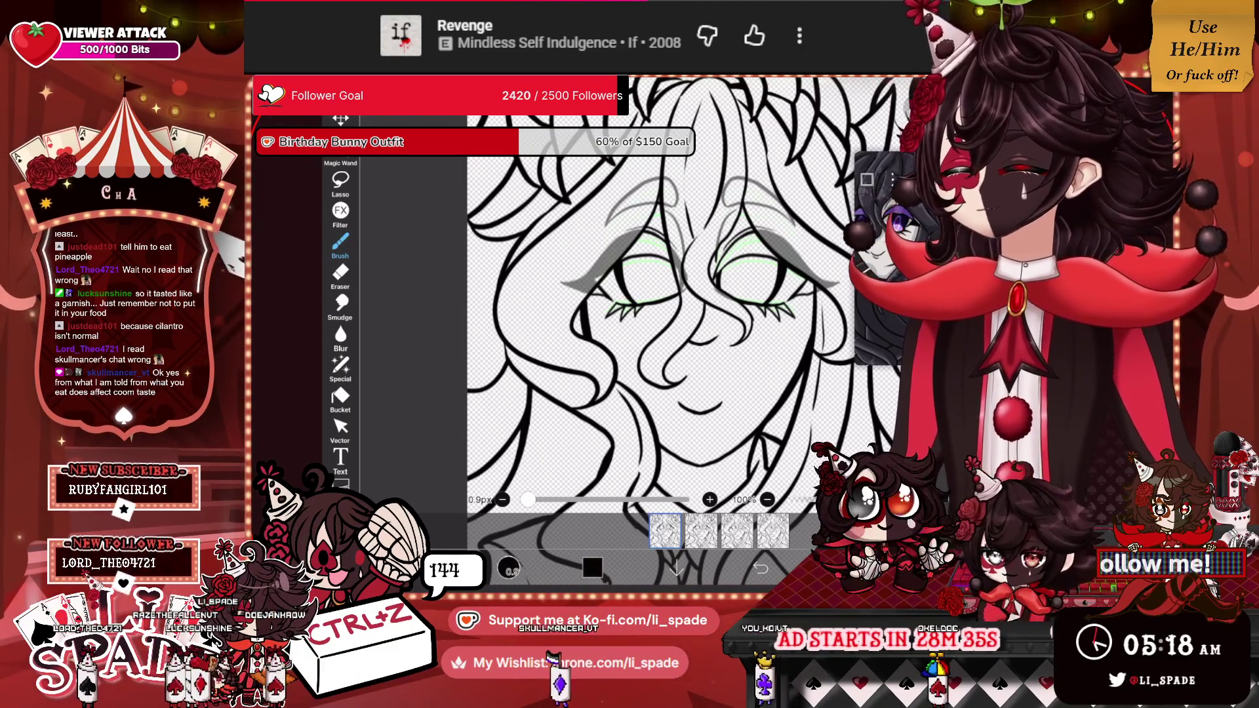
# Zoom out on the face of the frame with pale green lashes and grey lids.
pyautogui.scroll(-2, 668, 315)
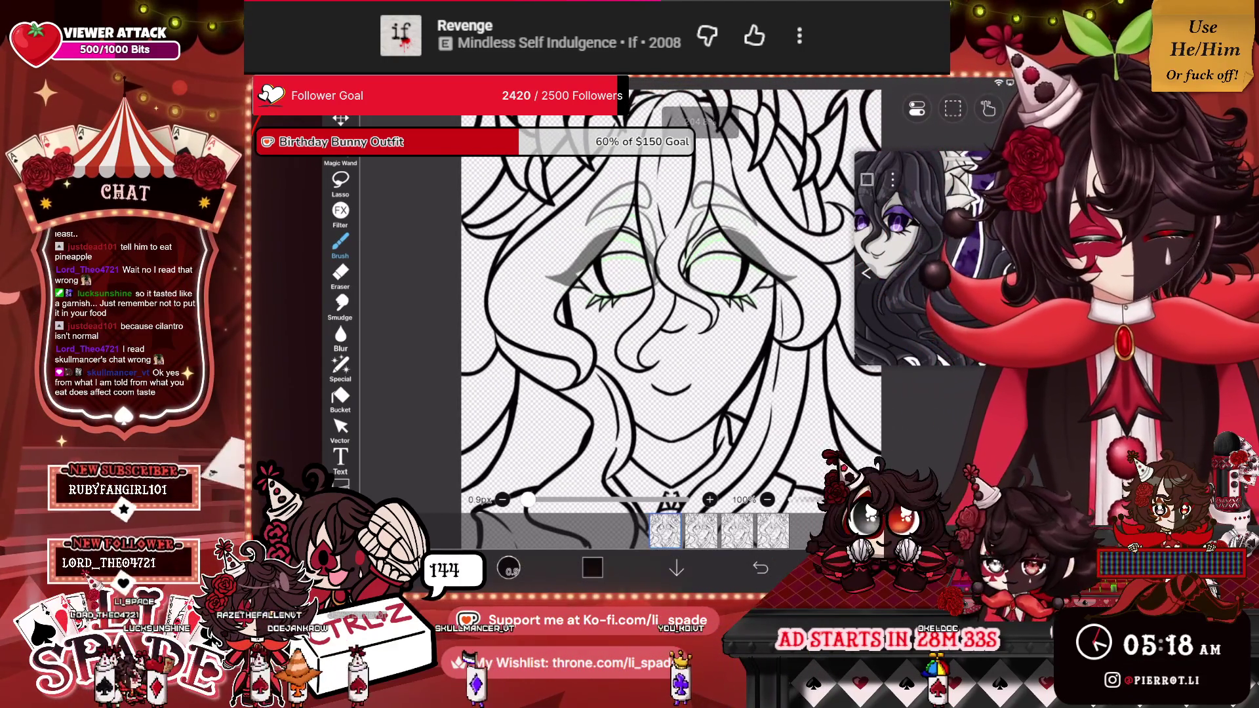
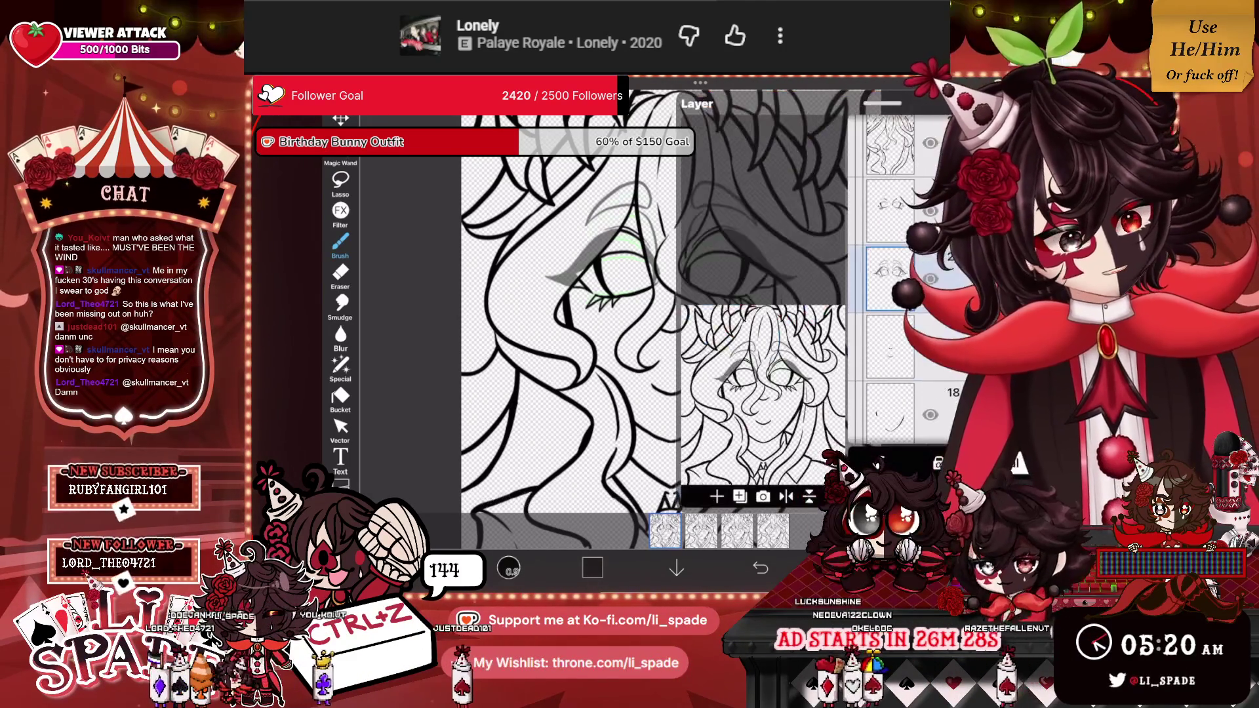
# Select the fourth layer of the portrait and return to the canvas.
pyautogui.click(890, 346)
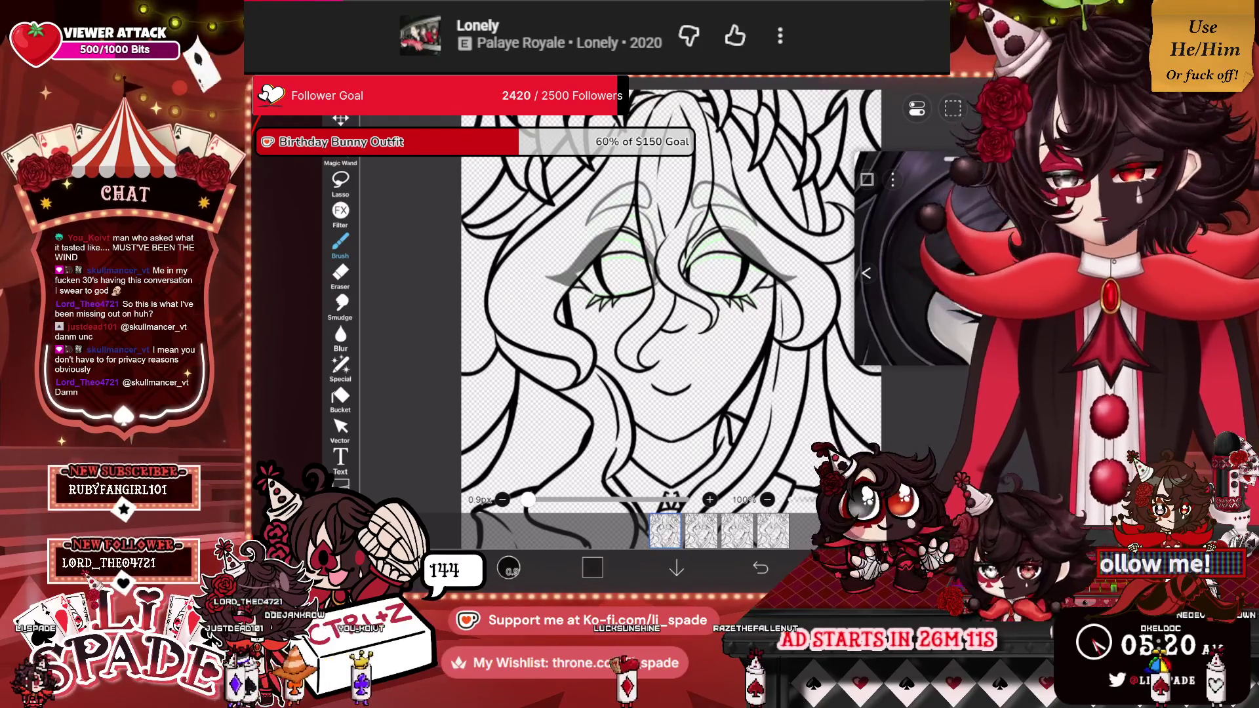
pyautogui.scroll(5, 669, 296)
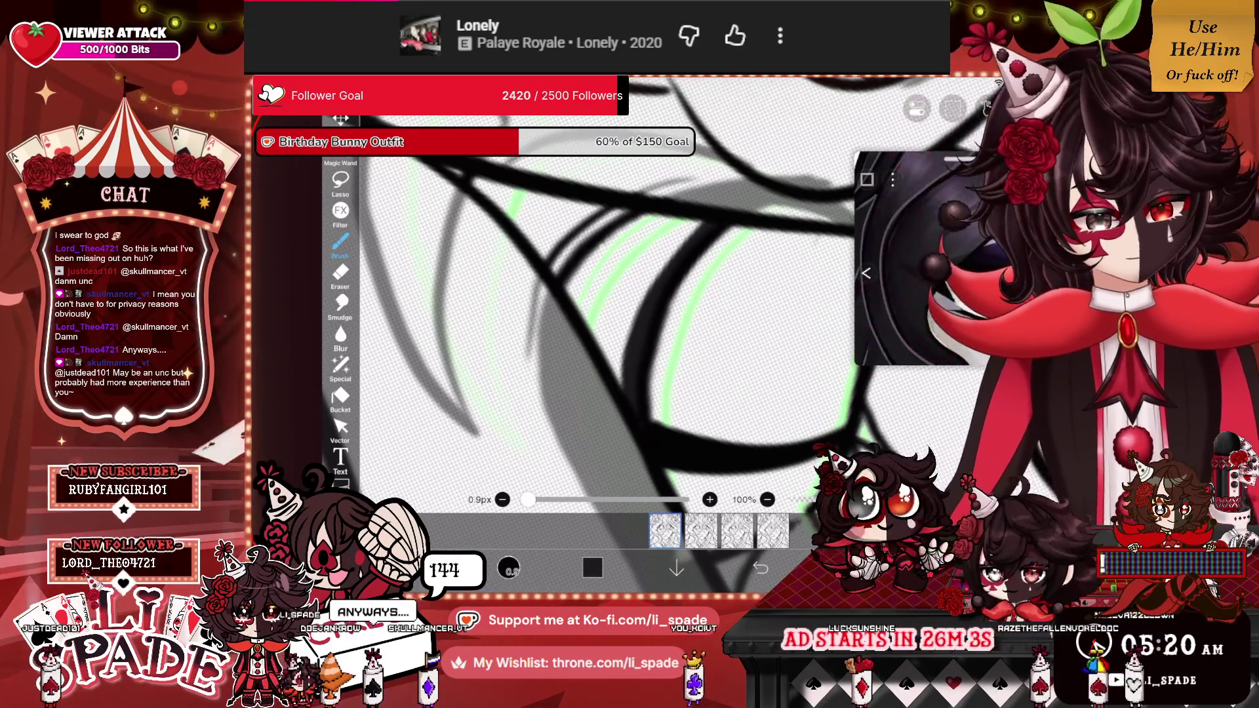
# Undo the stray stroke and ink dark marks along the lower eyelashes.
pyautogui.hotkey('ctrl', 'z')
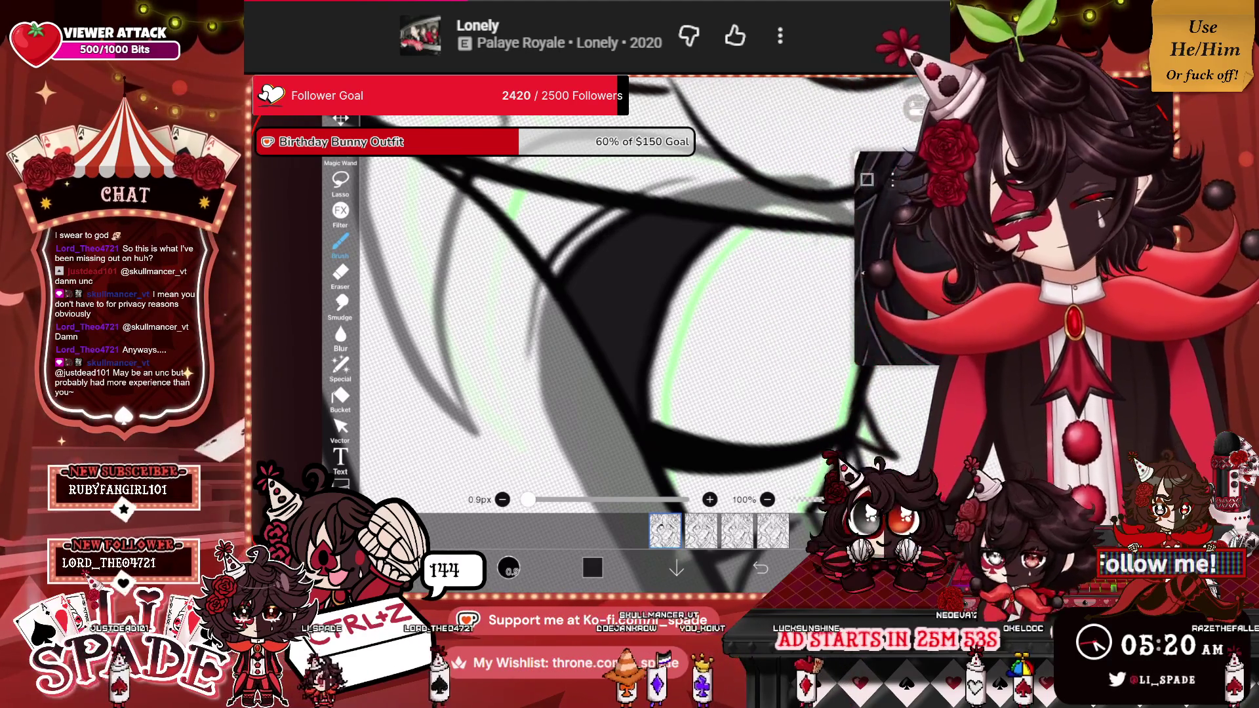
pyautogui.scroll(-3, 571, 315)
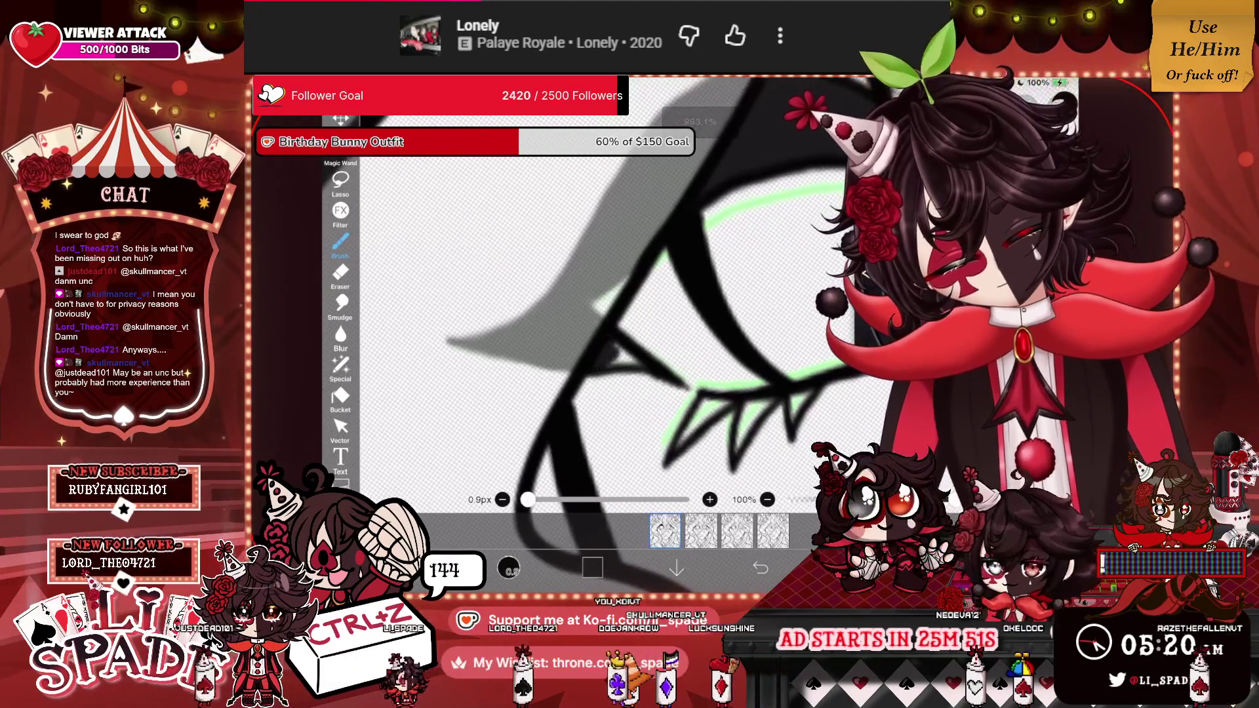
pyautogui.moveTo(697, 397); pyautogui.dragTo(708, 406)
pyautogui.moveTo(695, 400)
pyautogui.mouseDown()
pyautogui.moveTo(732, 431)
pyautogui.moveTo(757, 402)
pyautogui.moveTo(811, 391)
pyautogui.mouseUp()
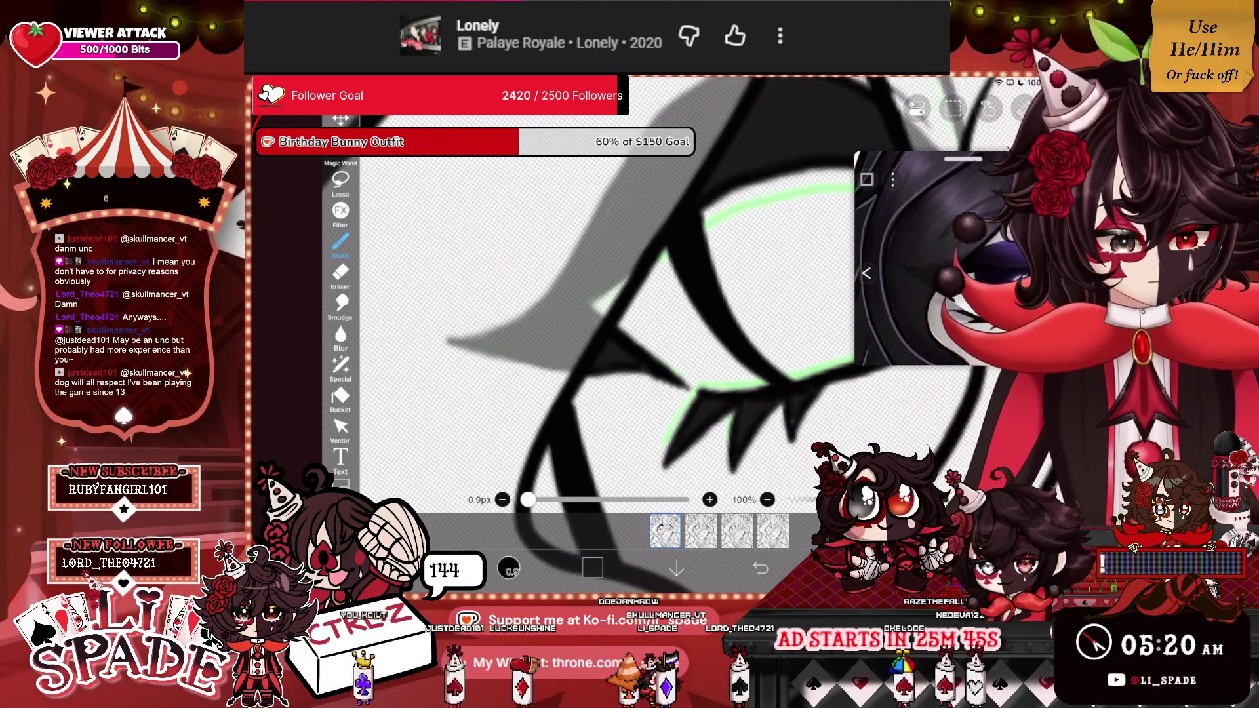
# Fill the eye's pupil solid black.
pyautogui.scroll(-2, 656, 295)
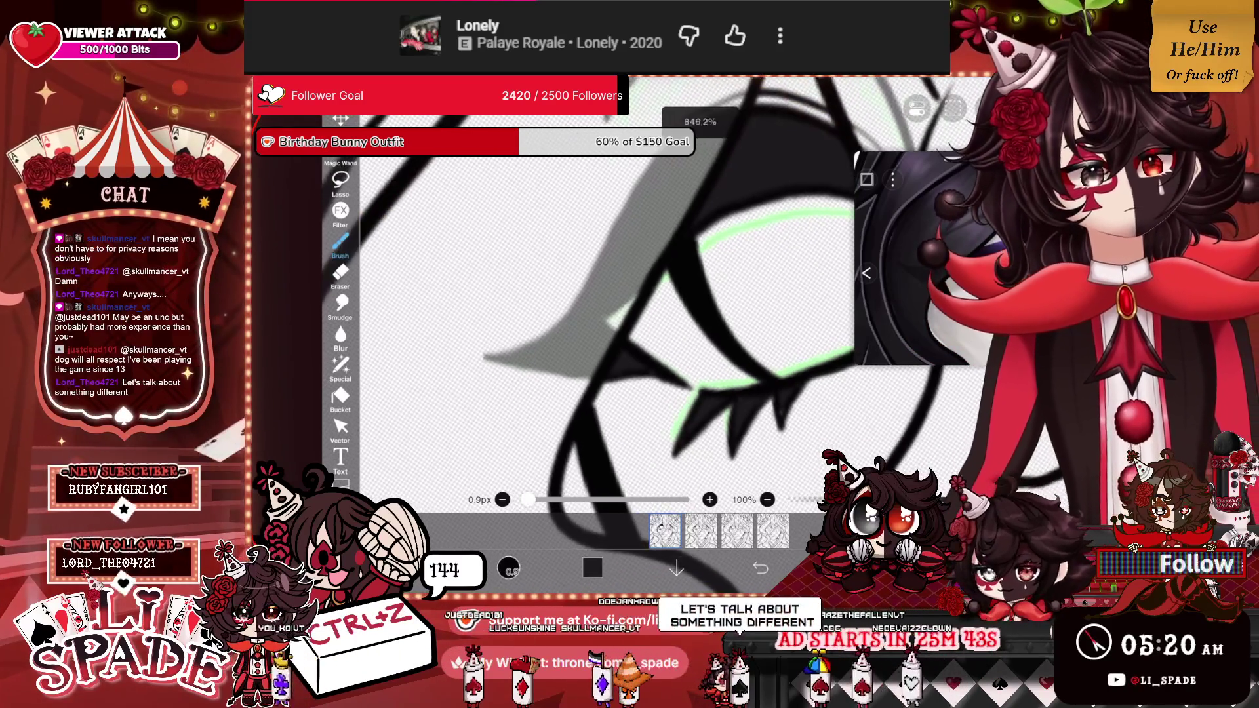
pyautogui.scroll(-1, 656, 296)
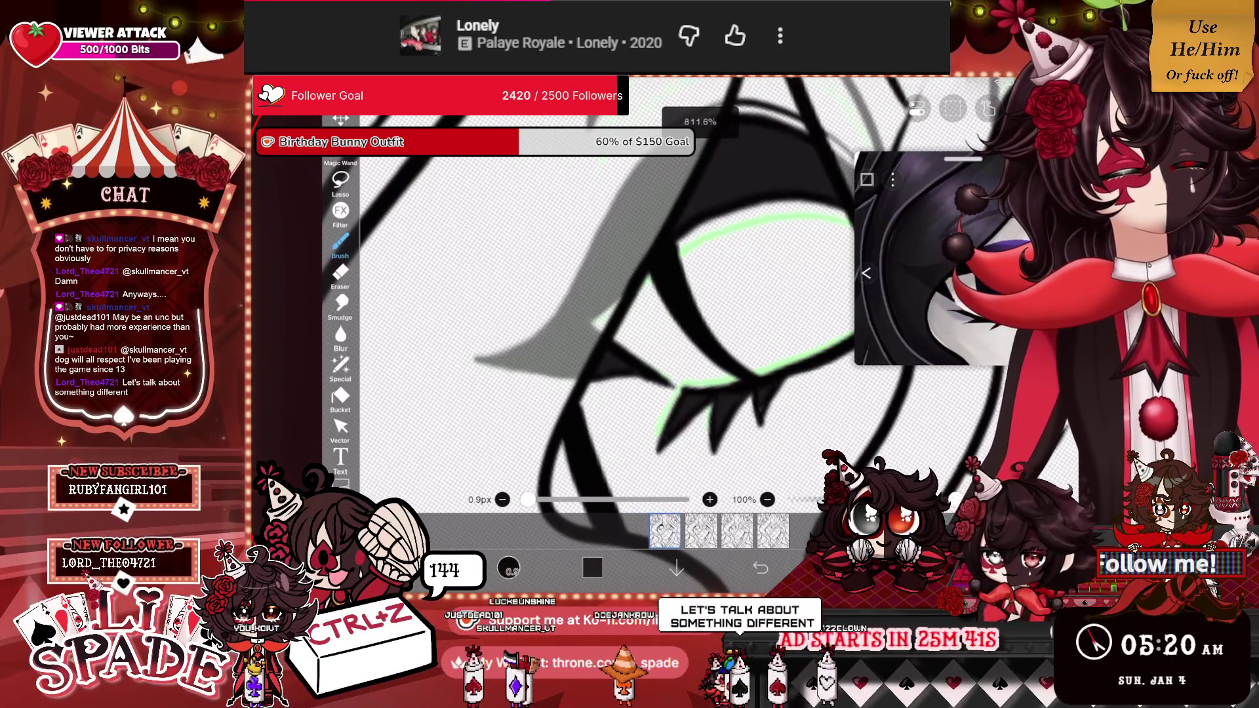
pyautogui.scroll(-1, 655, 295)
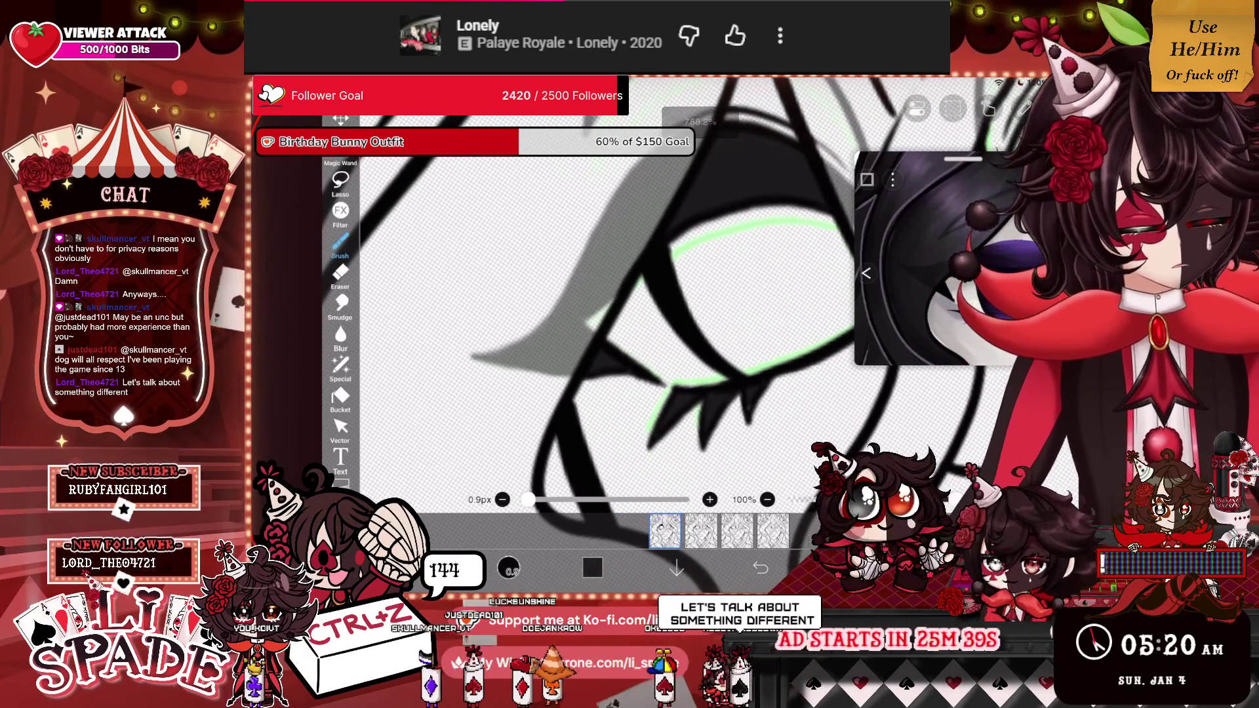
pyautogui.scroll(-2, 656, 296)
pyautogui.scroll(-1, 656, 295)
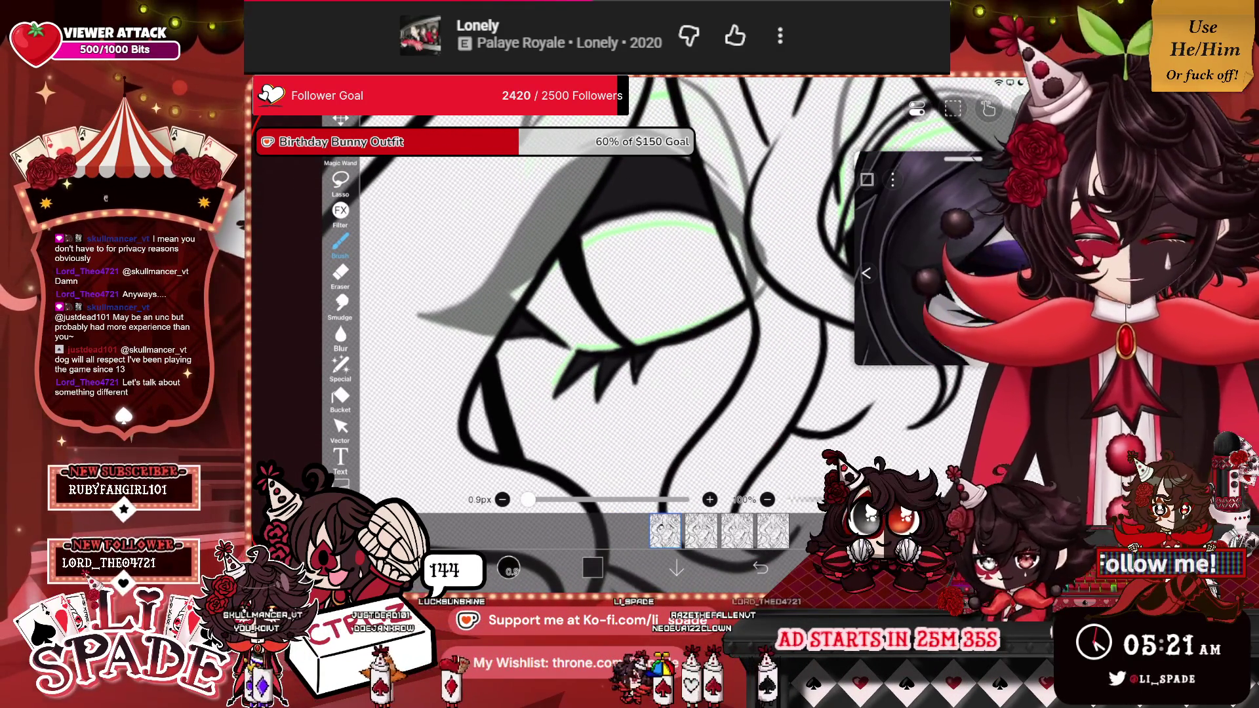
pyautogui.scroll(5, 590, 295)
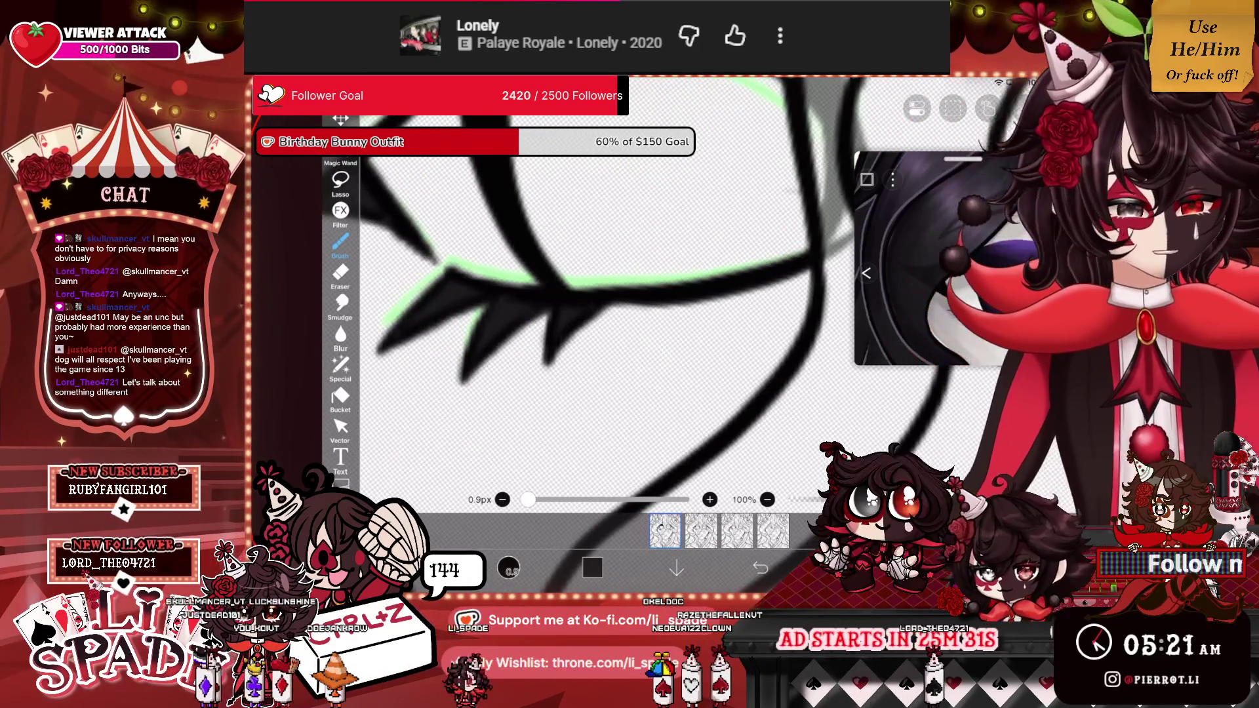
pyautogui.scroll(-5, 604, 309)
pyautogui.scroll(5, 603, 308)
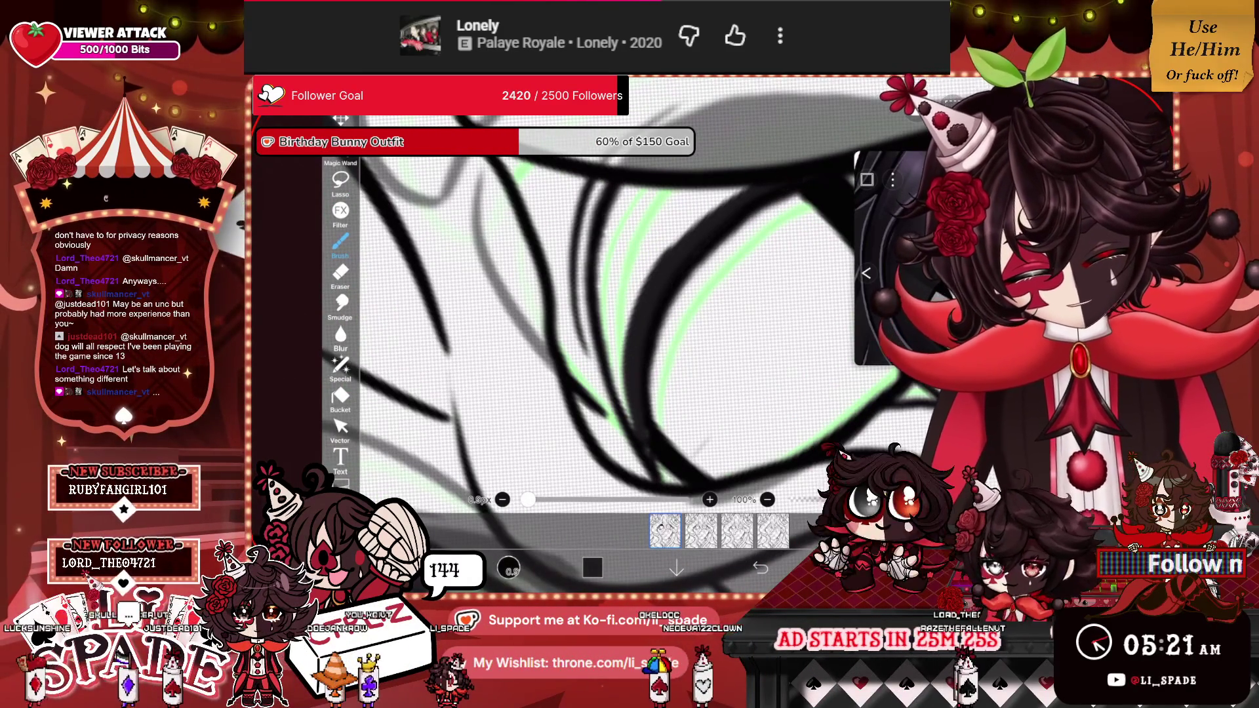
pyautogui.moveTo(656, 197)
pyautogui.mouseDown()
pyautogui.moveTo(702, 223)
pyautogui.moveTo(603, 328)
pyautogui.moveTo(613, 196)
pyautogui.mouseUp()
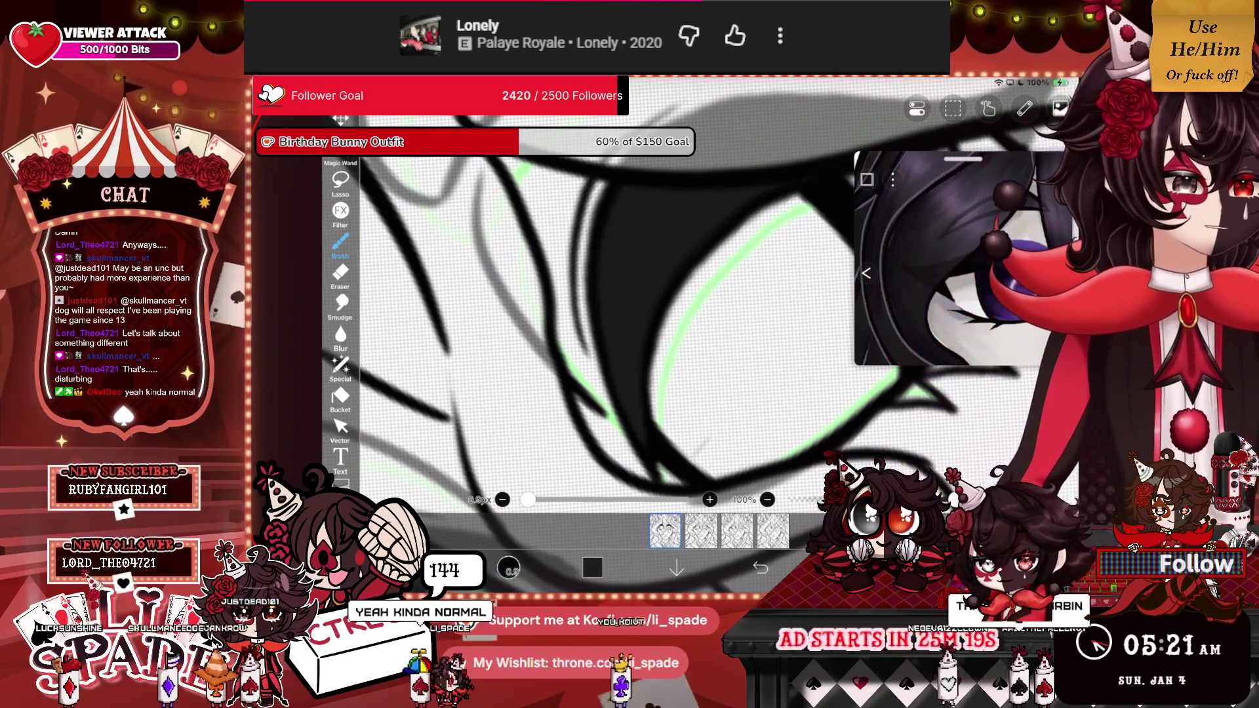
pyautogui.scroll(-3, 617, 325)
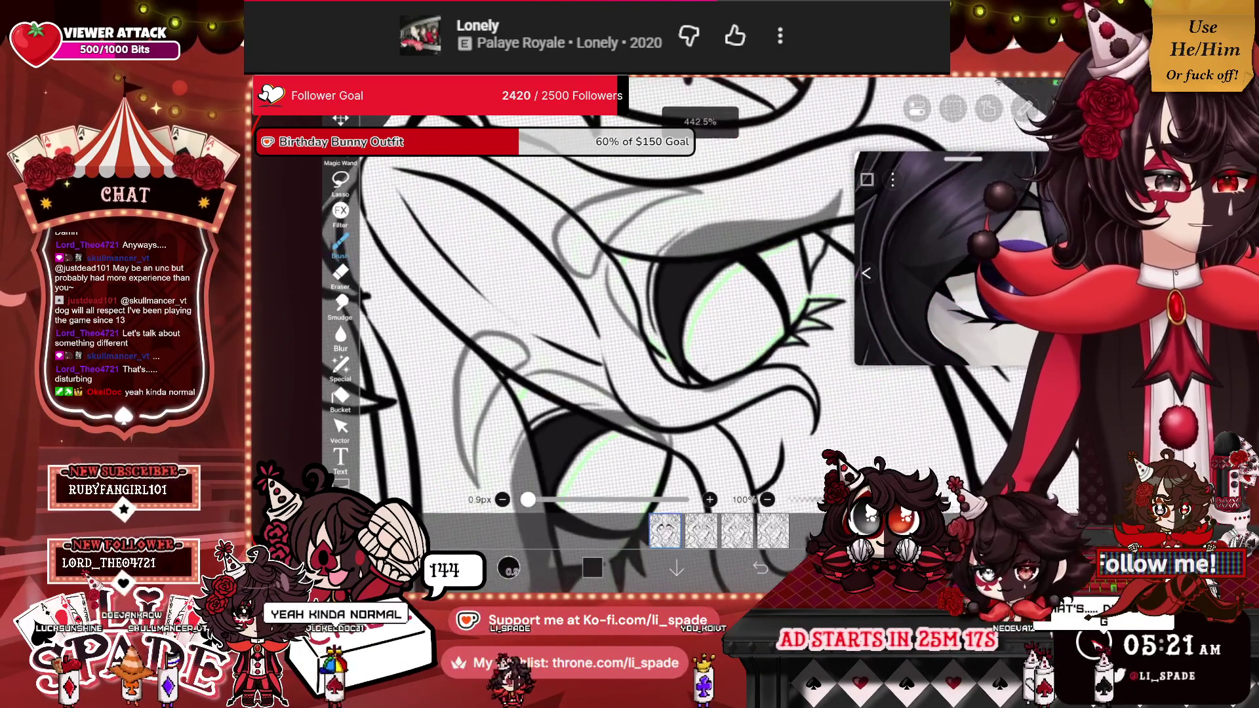
pyautogui.scroll(-3, 617, 325)
pyautogui.scroll(5, 616, 325)
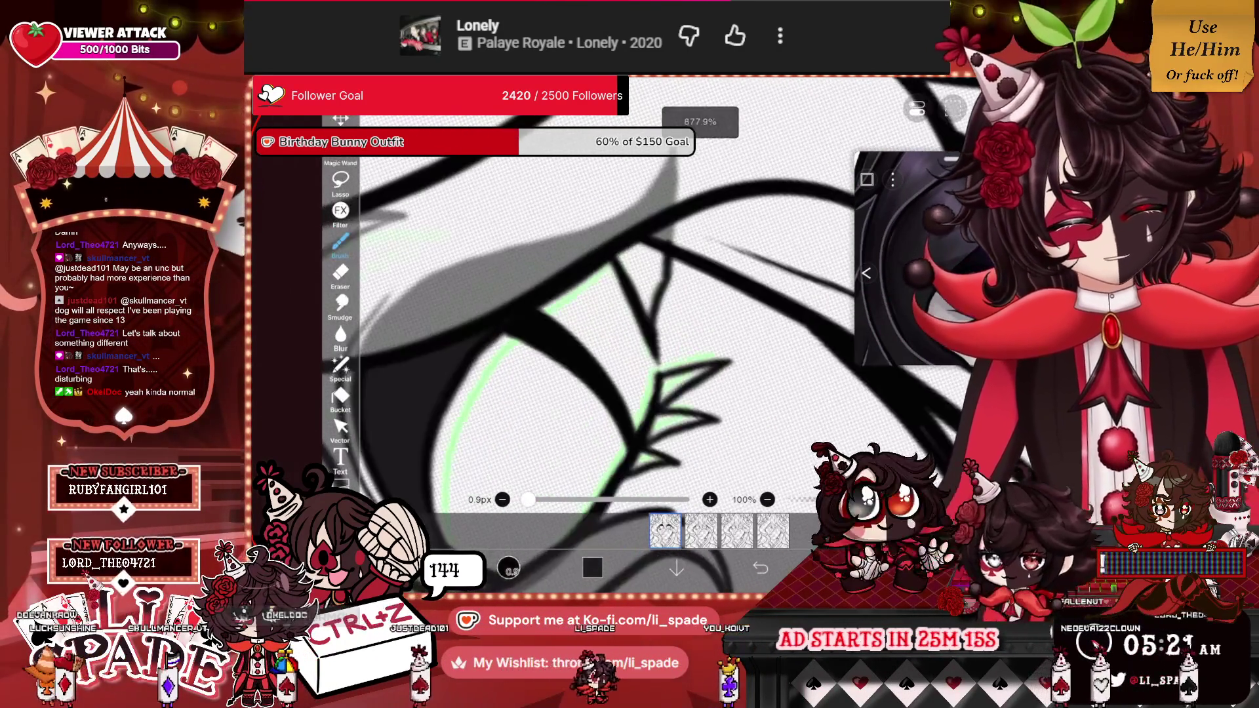
pyautogui.moveTo(630, 216)
pyautogui.mouseDown()
pyautogui.moveTo(606, 305)
pyautogui.moveTo(613, 358)
pyautogui.mouseUp()
pyautogui.moveTo(659, 210)
pyautogui.mouseDown()
pyautogui.moveTo(619, 308)
pyautogui.moveTo(636, 335)
pyautogui.mouseUp()
pyautogui.moveTo(685, 206); pyautogui.dragTo(653, 324)
pyautogui.moveTo(688, 243); pyautogui.dragTo(675, 295)
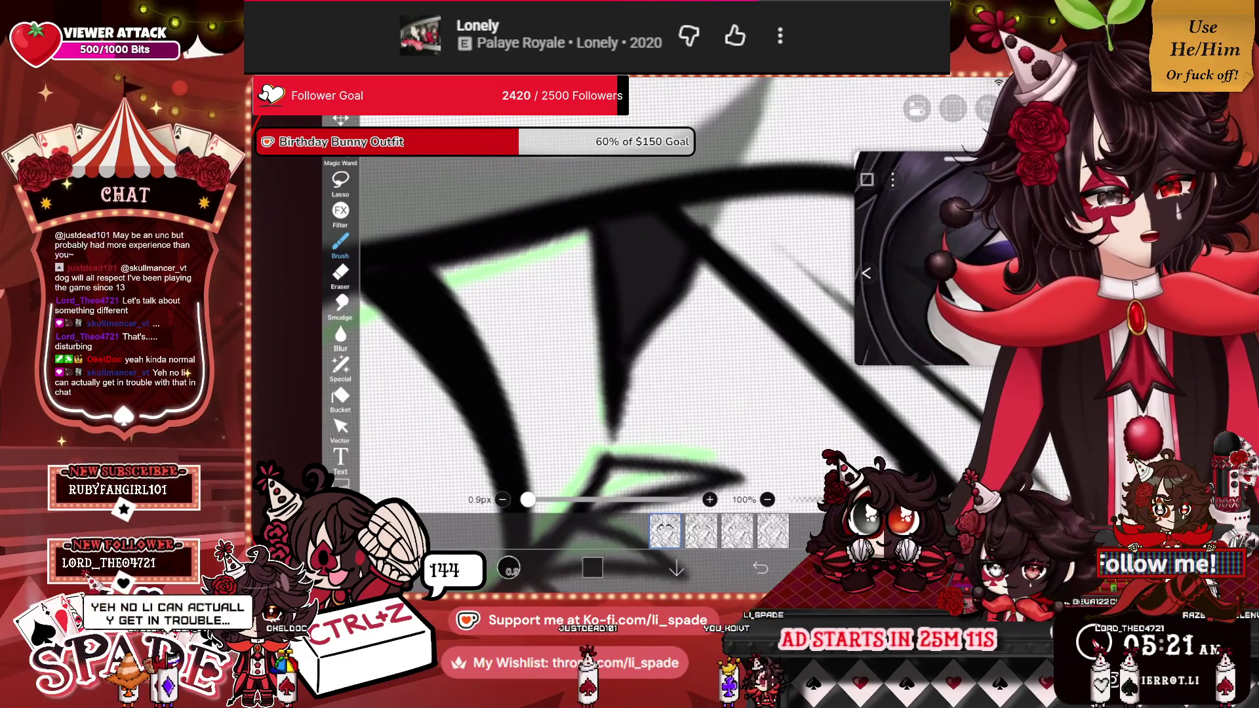
# Fill the central lash spike solid black.
pyautogui.scroll(-3, 617, 325)
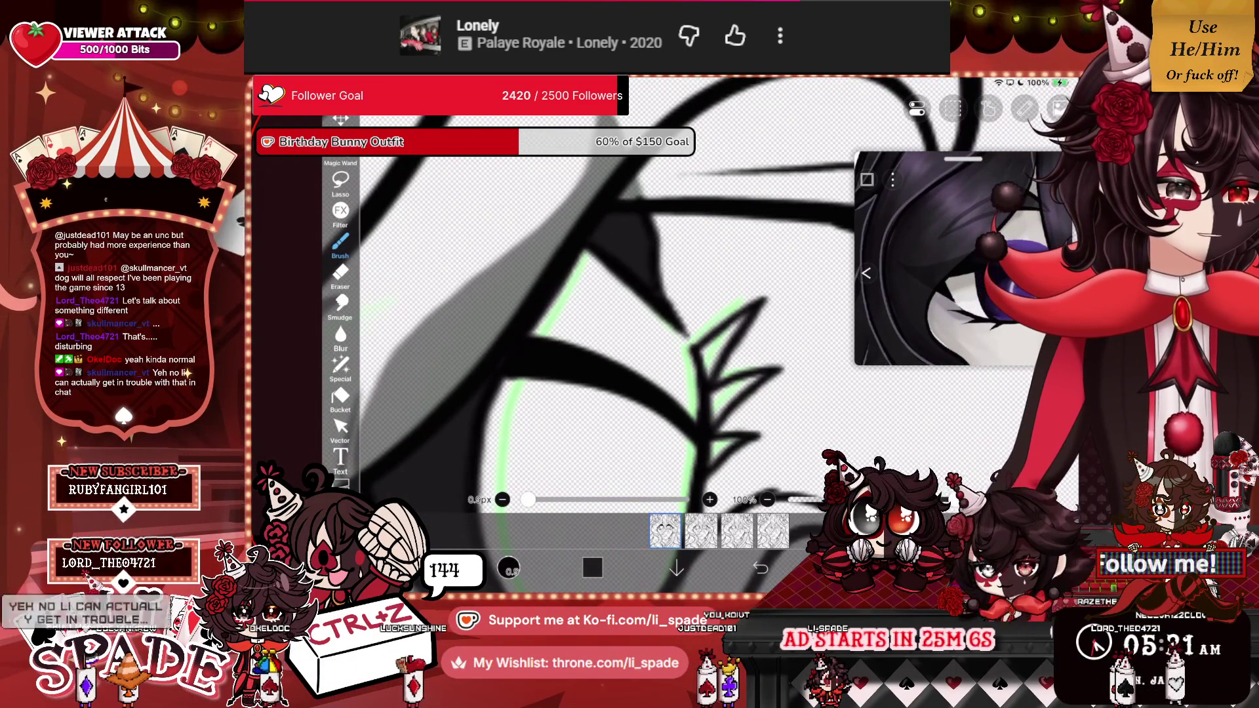
pyautogui.scroll(3, 591, 315)
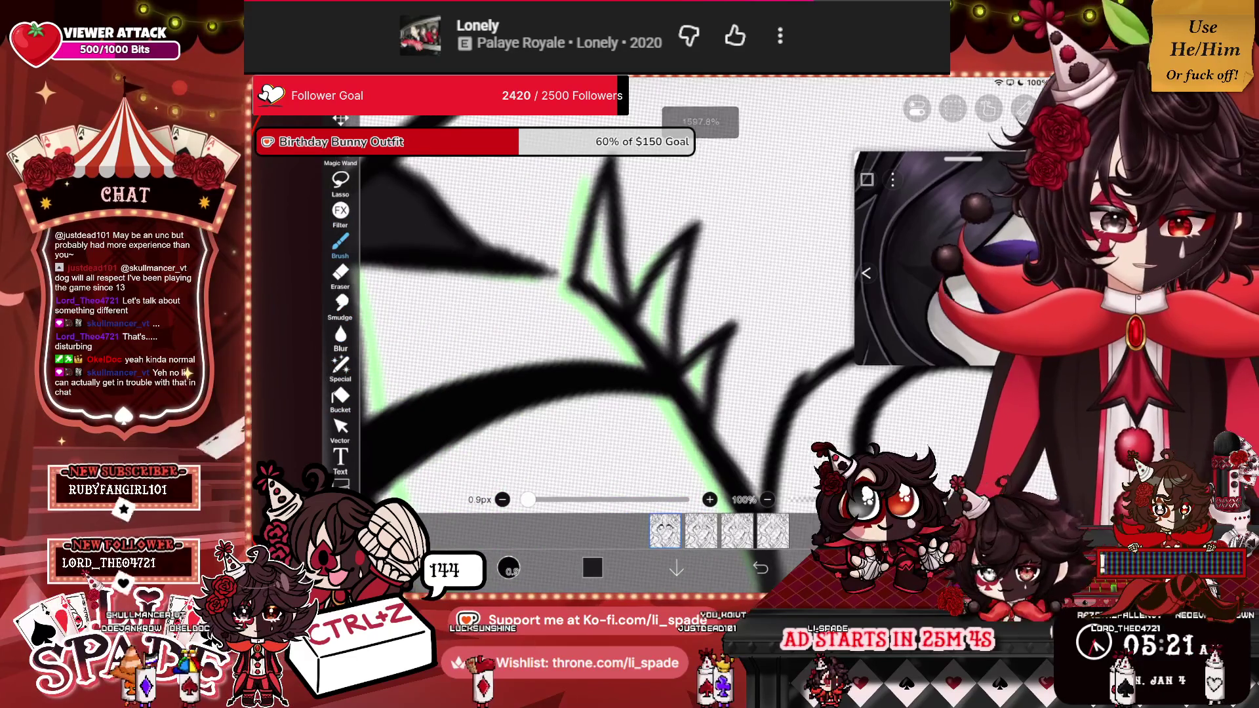
pyautogui.moveTo(590, 197)
pyautogui.mouseDown()
pyautogui.moveTo(597, 282)
pyautogui.moveTo(607, 230)
pyautogui.mouseUp()
pyautogui.moveTo(623, 274); pyautogui.dragTo(611, 308)
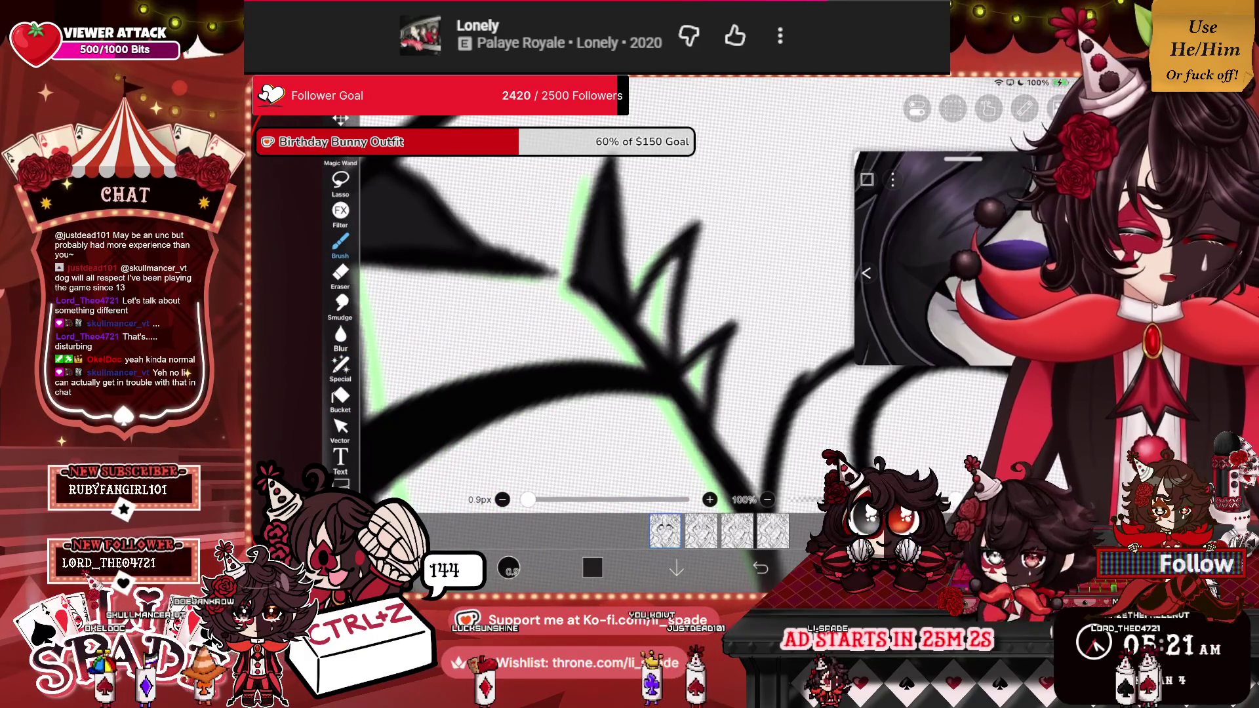
pyautogui.moveTo(682, 252); pyautogui.dragTo(646, 332)
pyautogui.moveTo(676, 292)
pyautogui.mouseDown()
pyautogui.moveTo(656, 354)
pyautogui.moveTo(701, 393)
pyautogui.moveTo(703, 412)
pyautogui.mouseUp()
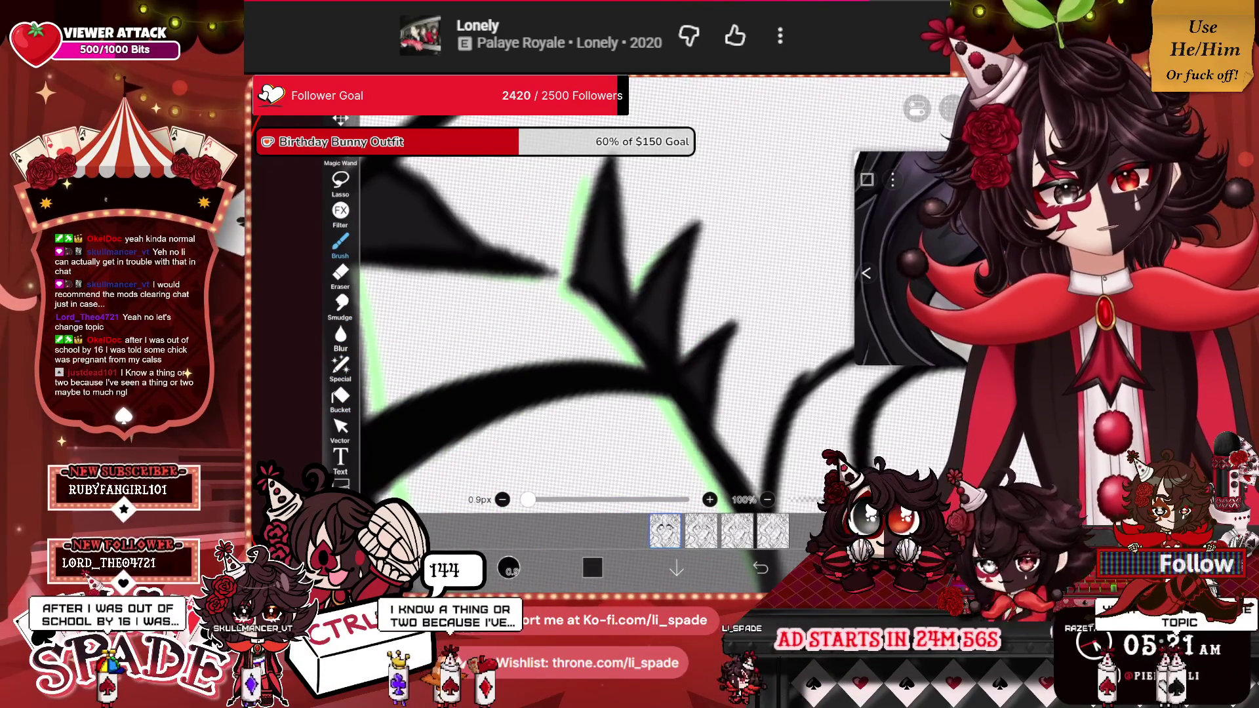
pyautogui.scroll(-5, 603, 308)
pyautogui.scroll(-5, 590, 315)
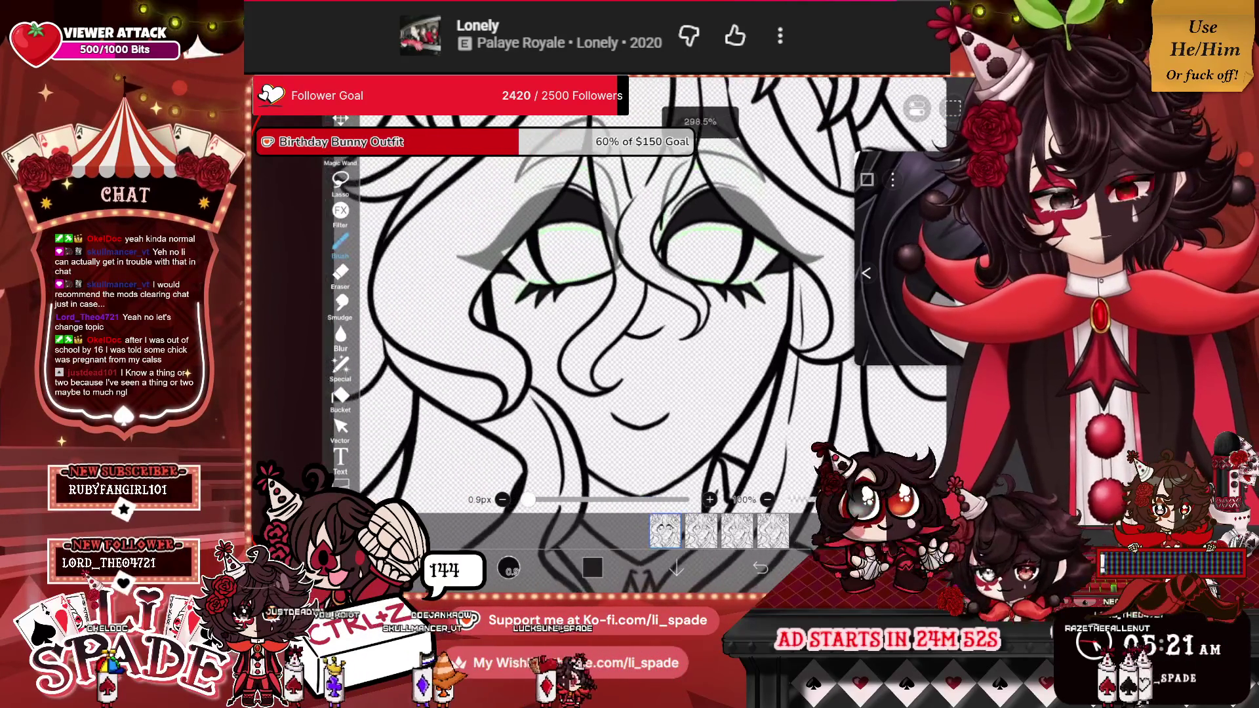
pyautogui.click(701, 530)
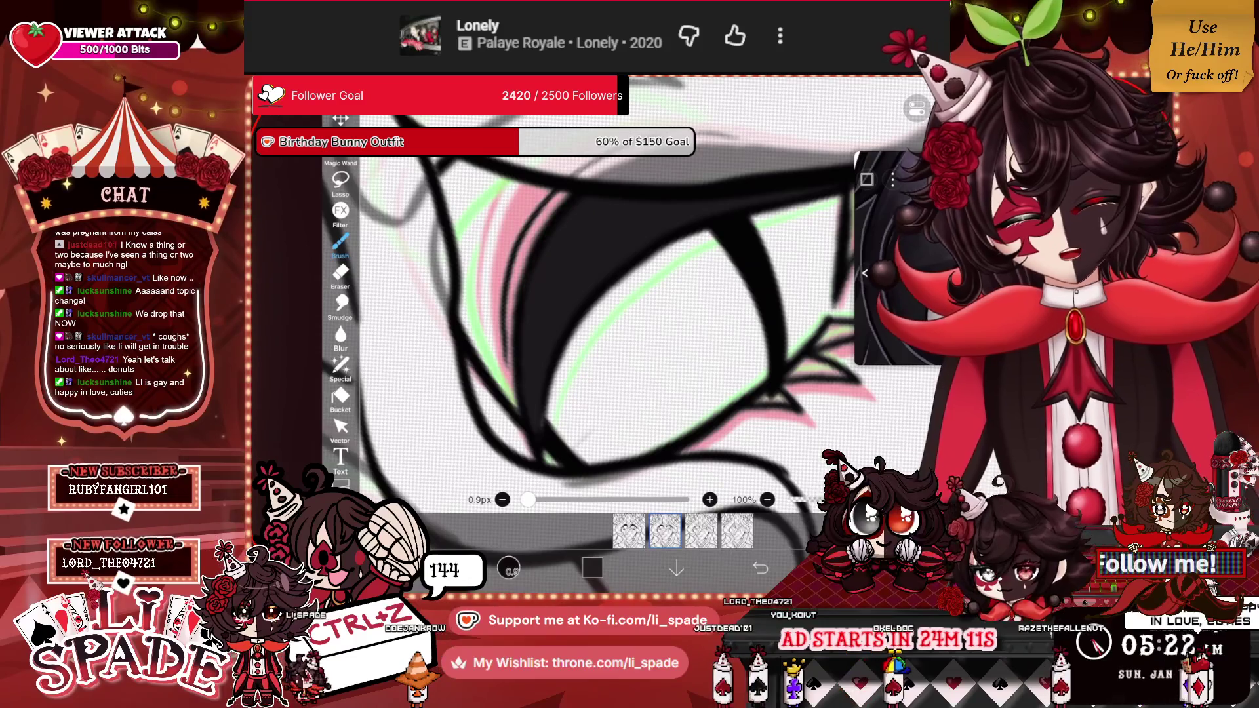
# Straighten the canvas and zoom to about 311% on the blink frame's half-closed eyes.
pyautogui.scroll(3, 617, 315)
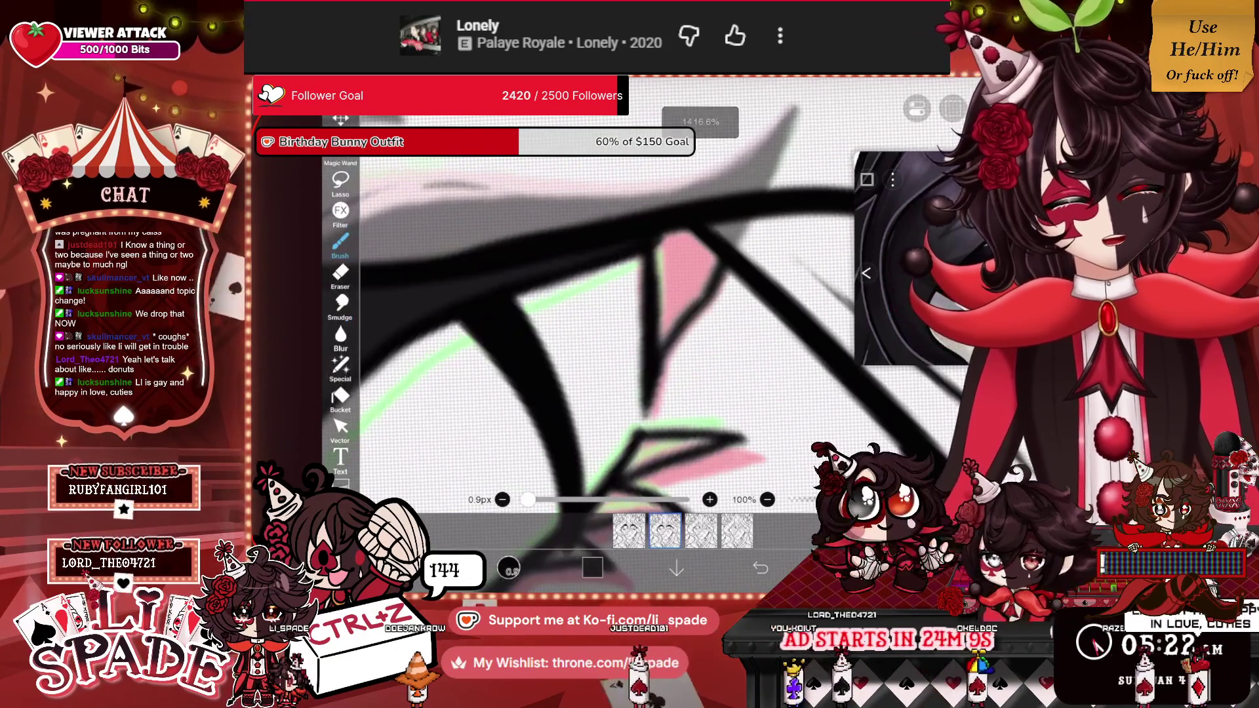
pyautogui.moveTo(679, 233)
pyautogui.mouseDown()
pyautogui.moveTo(659, 354)
pyautogui.moveTo(691, 233)
pyautogui.moveTo(701, 315)
pyautogui.moveTo(718, 259)
pyautogui.mouseUp()
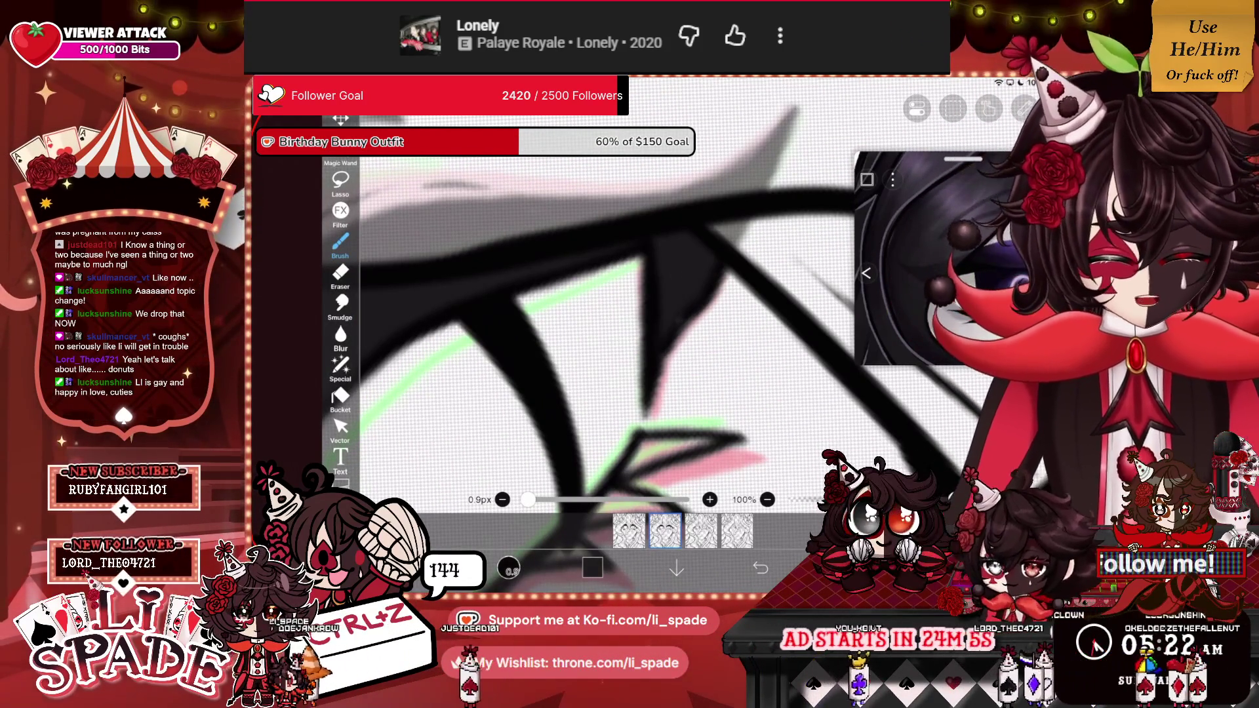
pyautogui.scroll(-5, 656, 315)
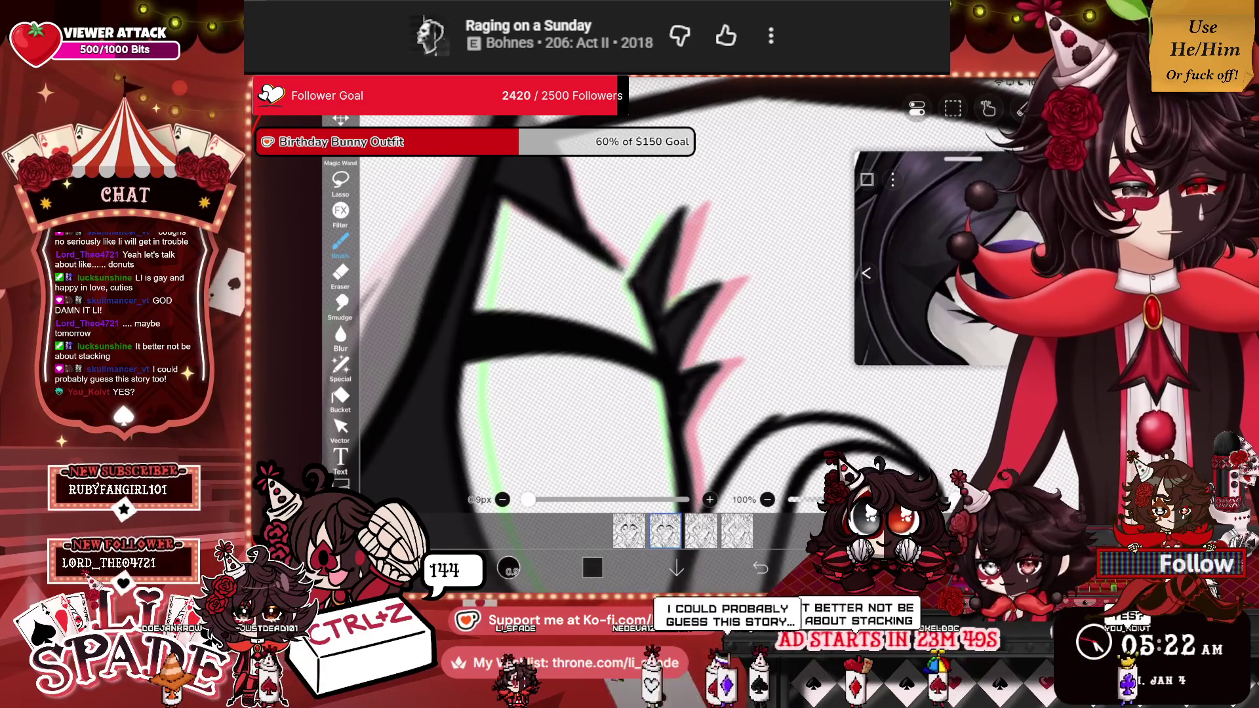
pyautogui.scroll(-5, 590, 315)
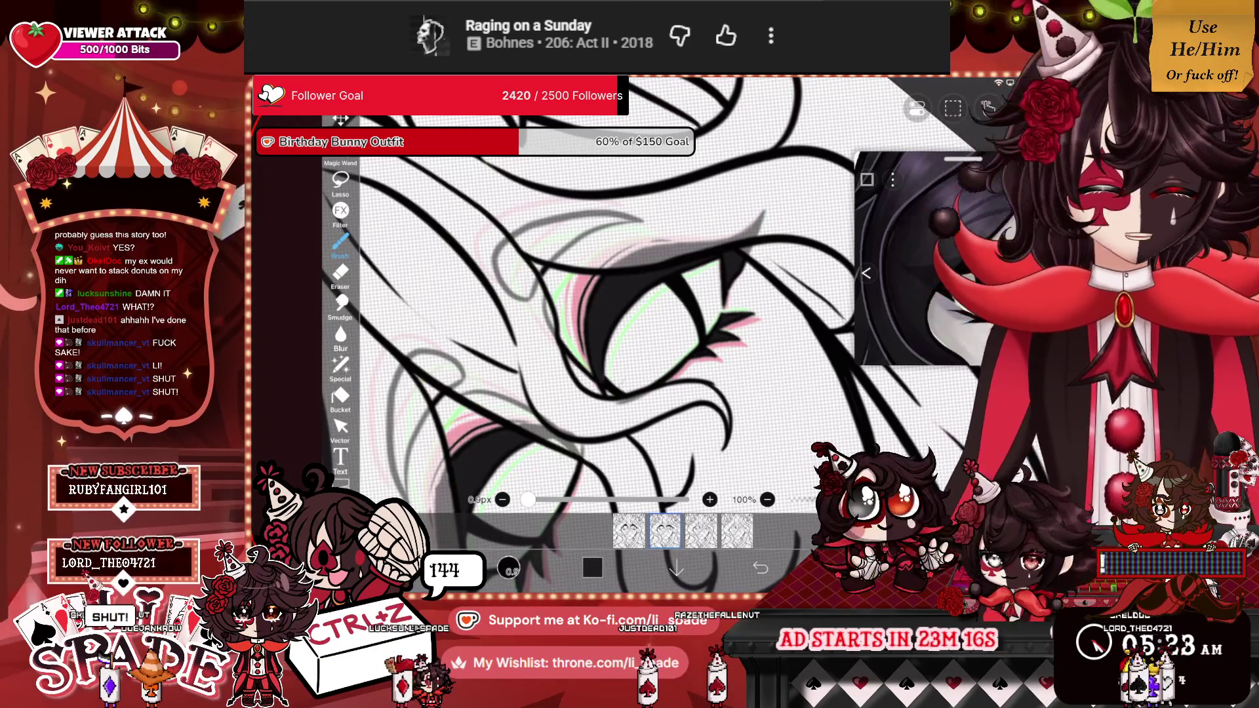
pyautogui.scroll(-3, 610, 321)
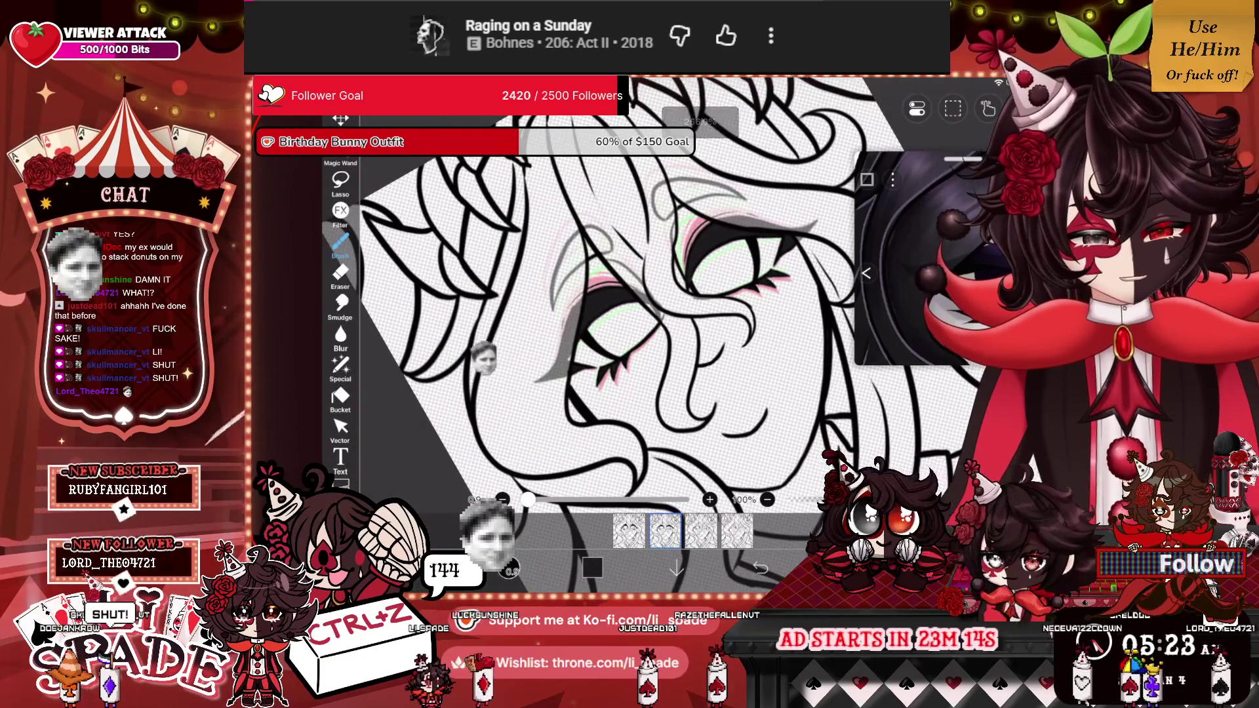
pyautogui.scroll(3, 616, 314)
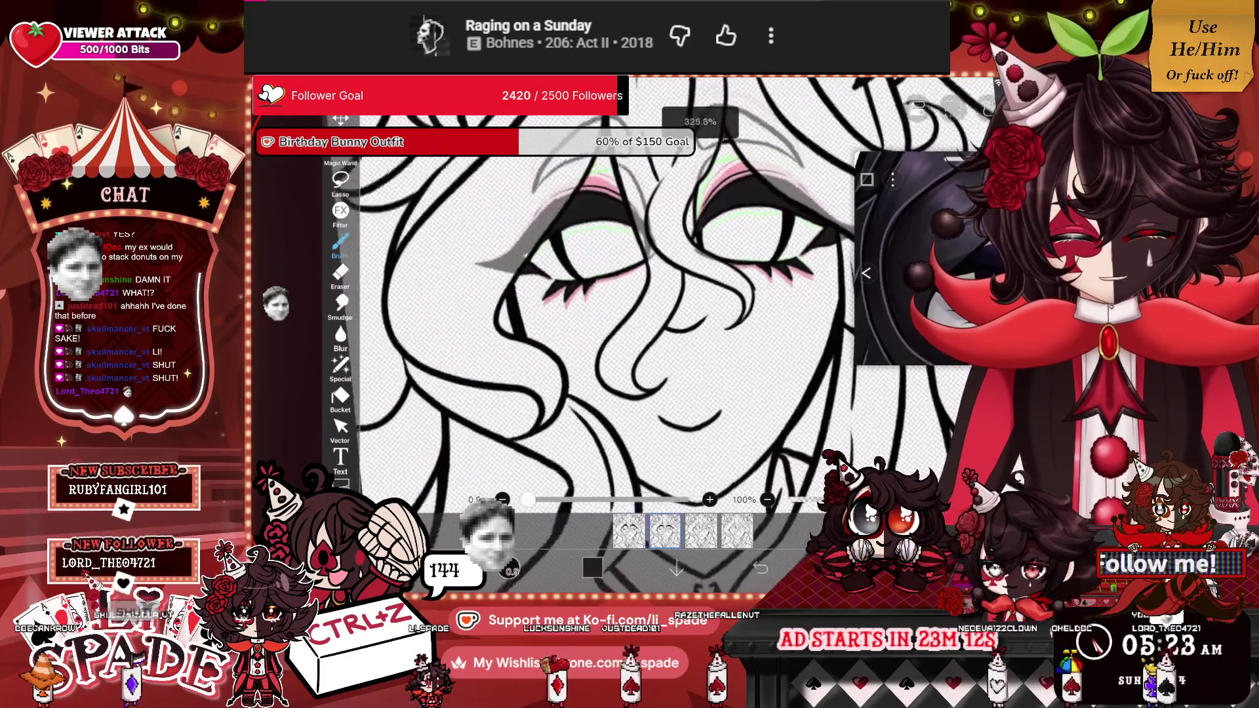
# On the next blink frame, ink black lash spikes over the pink eyeshadow.
pyautogui.click(701, 531)
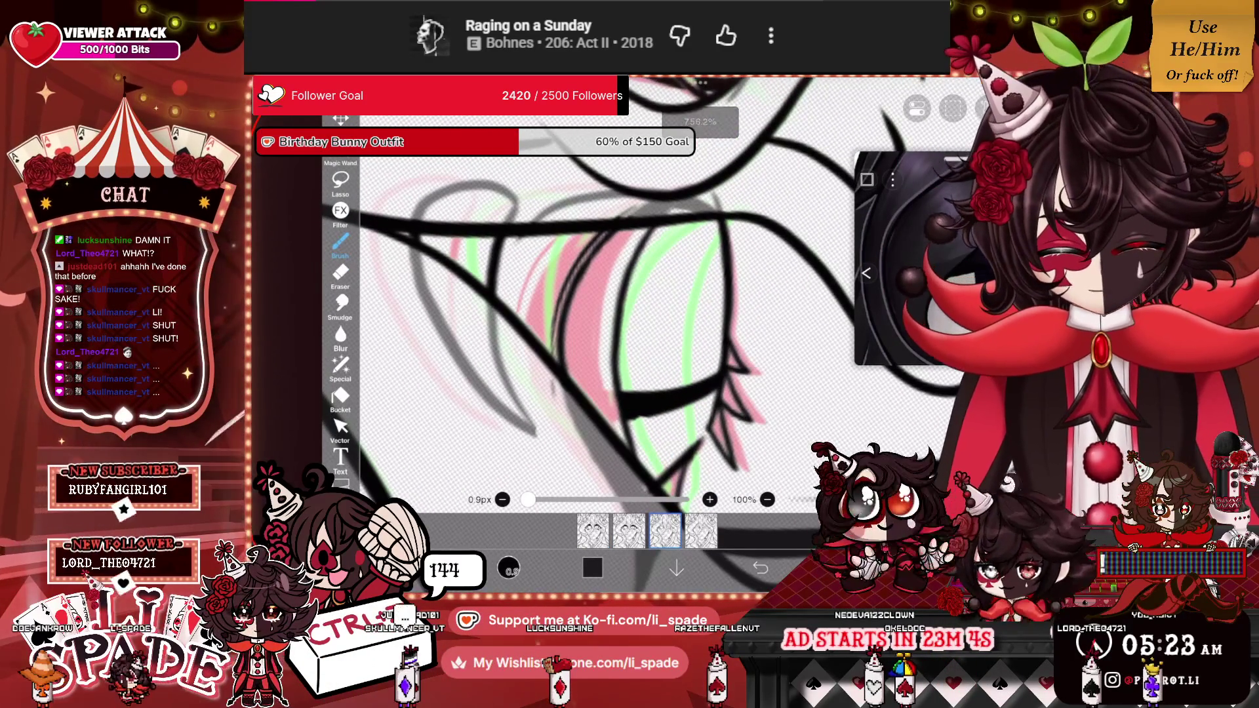
pyautogui.moveTo(623, 448)
pyautogui.mouseDown()
pyautogui.moveTo(613, 328)
pyautogui.moveTo(652, 229)
pyautogui.moveTo(587, 387)
pyautogui.moveTo(584, 292)
pyautogui.moveTo(617, 233)
pyautogui.moveTo(570, 393)
pyautogui.mouseUp()
pyautogui.moveTo(568, 347); pyautogui.dragTo(564, 379)
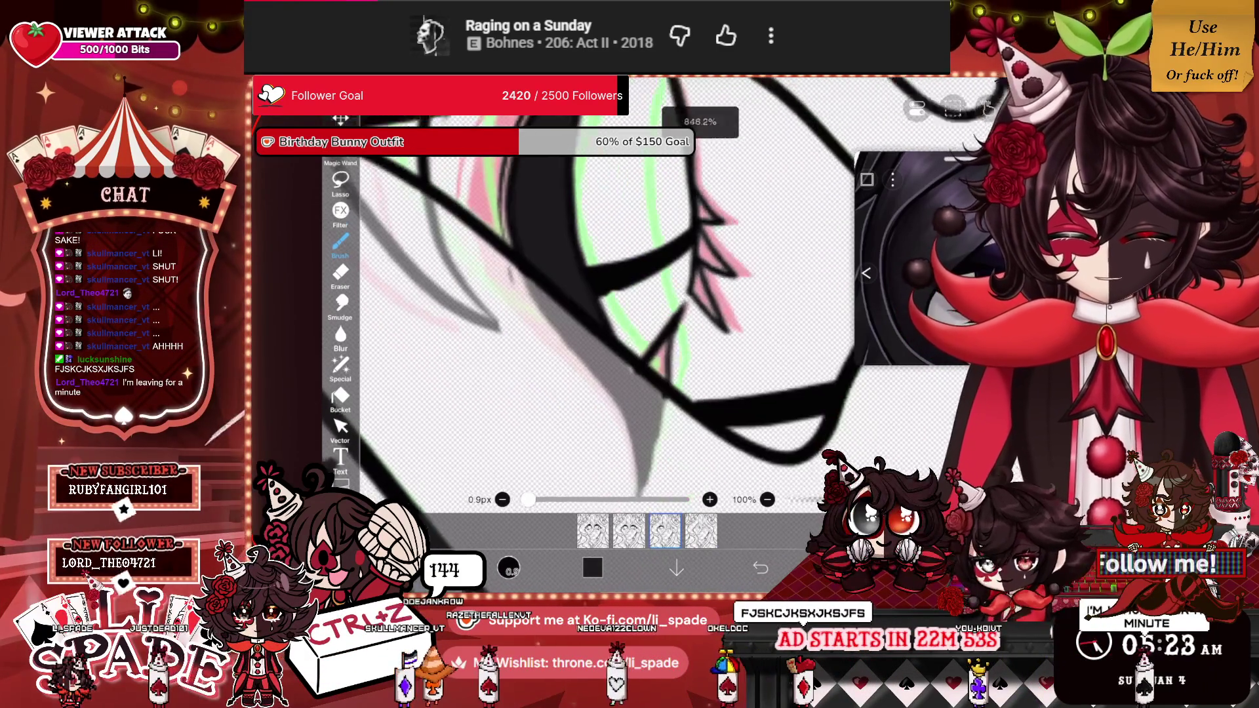
pyautogui.moveTo(652, 381)
pyautogui.mouseDown()
pyautogui.moveTo(668, 338)
pyautogui.moveTo(660, 348)
pyautogui.mouseUp()
pyautogui.moveTo(699, 267)
pyautogui.mouseDown()
pyautogui.moveTo(704, 308)
pyautogui.moveTo(722, 318)
pyautogui.mouseUp()
pyautogui.moveTo(699, 229); pyautogui.dragTo(731, 276)
pyautogui.moveTo(698, 189); pyautogui.dragTo(711, 215)
pyautogui.moveTo(705, 204); pyautogui.dragTo(719, 216)
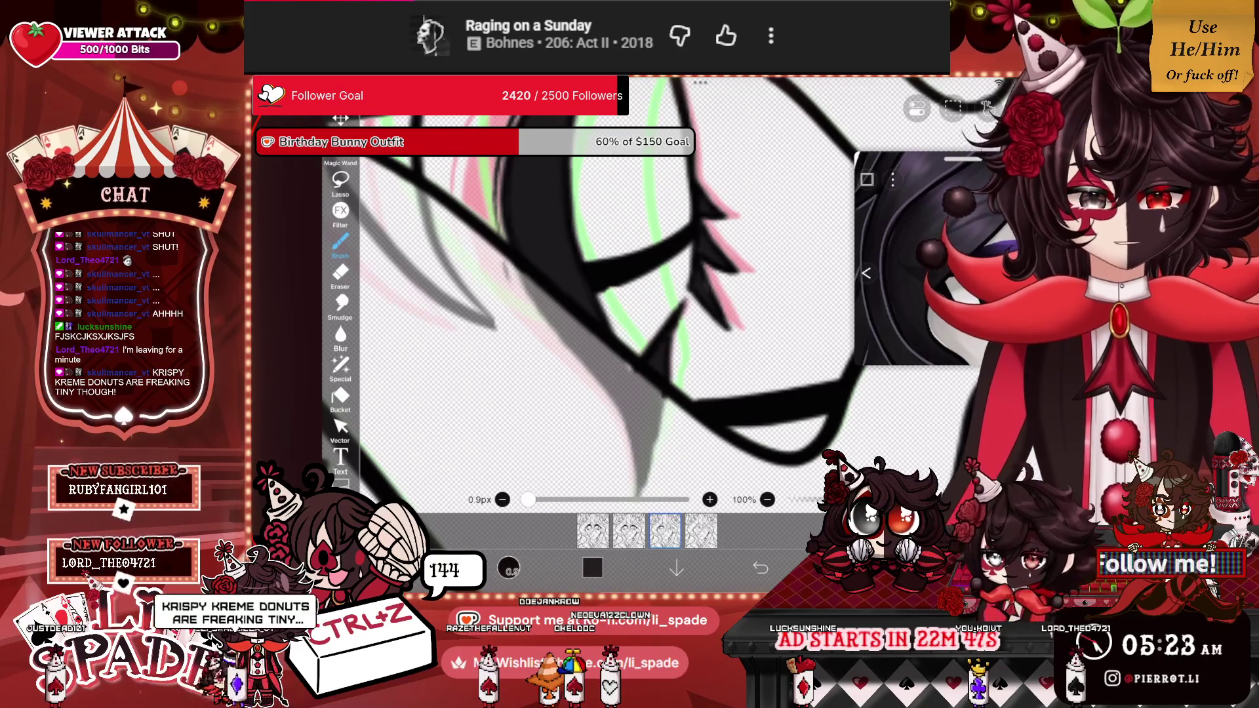
# Fill the eye's pupil with black down to its lower edge.
pyautogui.scroll(-3, 590, 295)
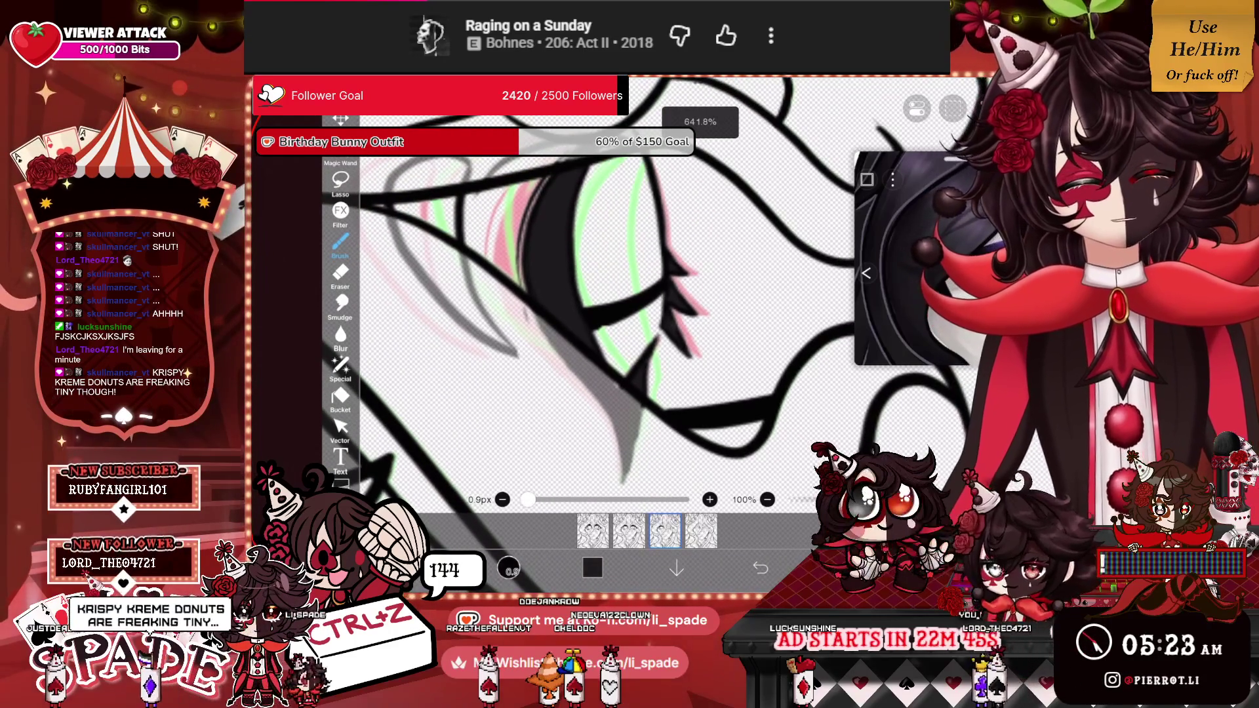
pyautogui.scroll(-1, 590, 295)
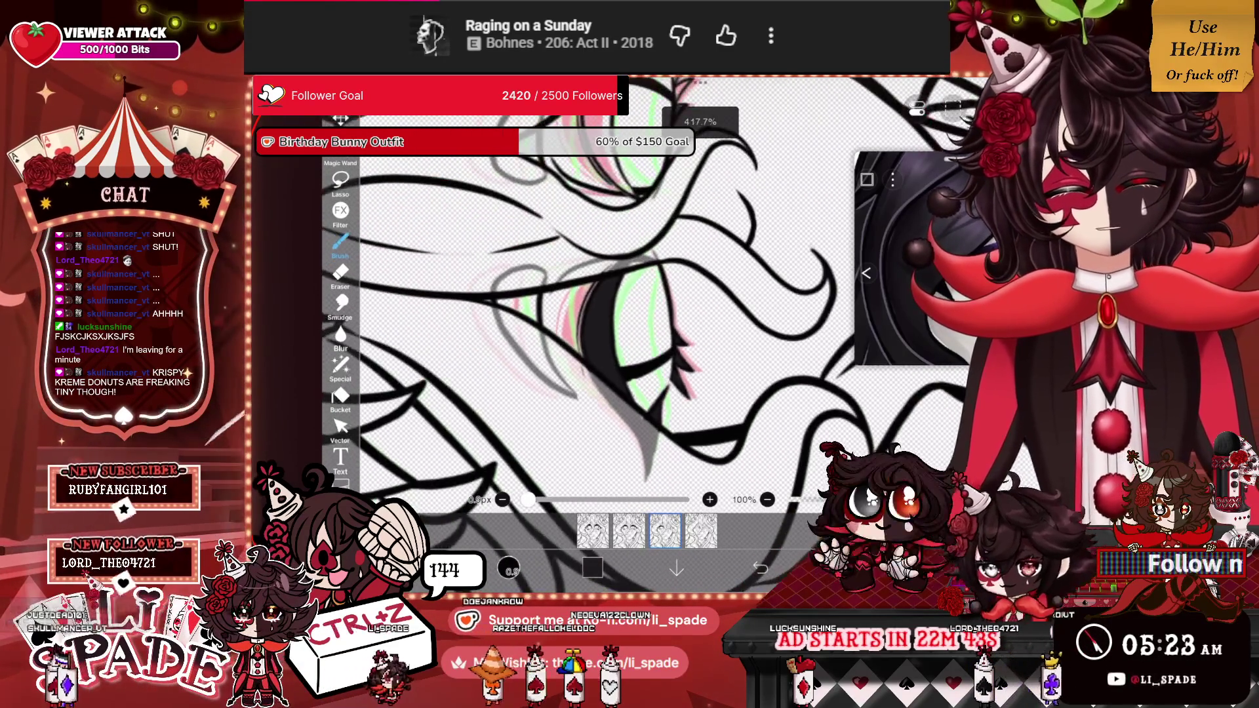
pyautogui.scroll(3, 590, 314)
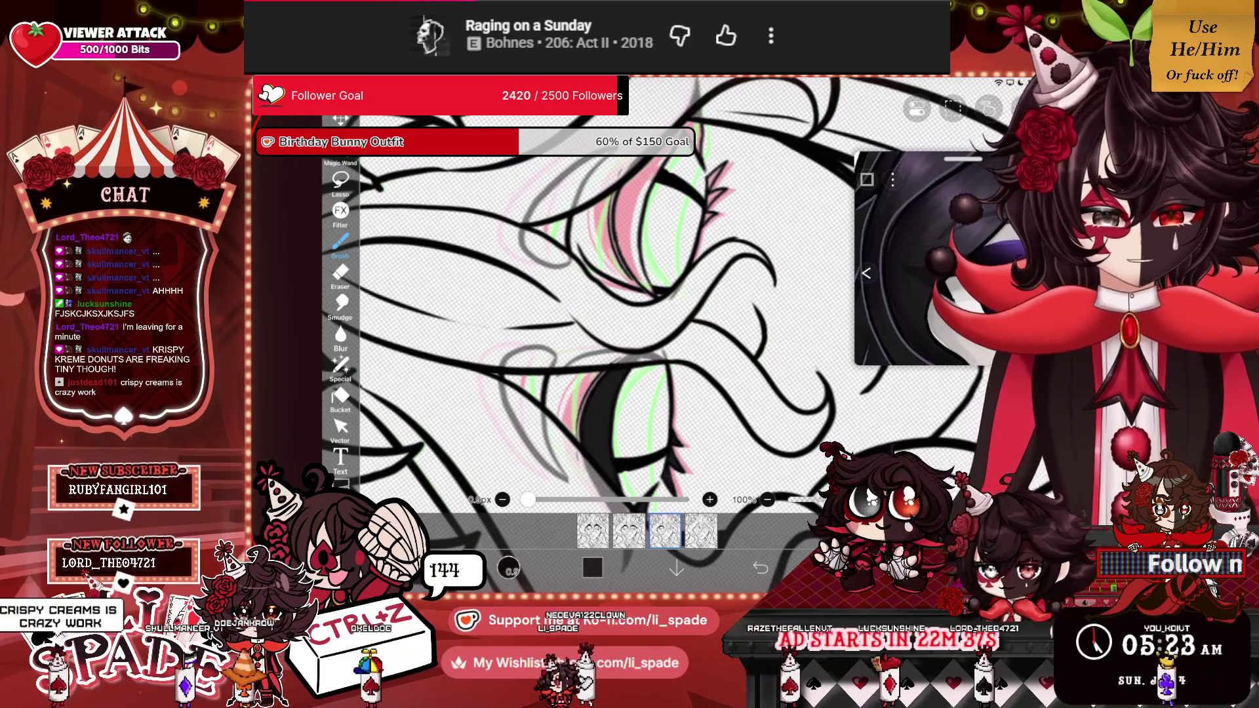
pyautogui.scroll(-3, 591, 314)
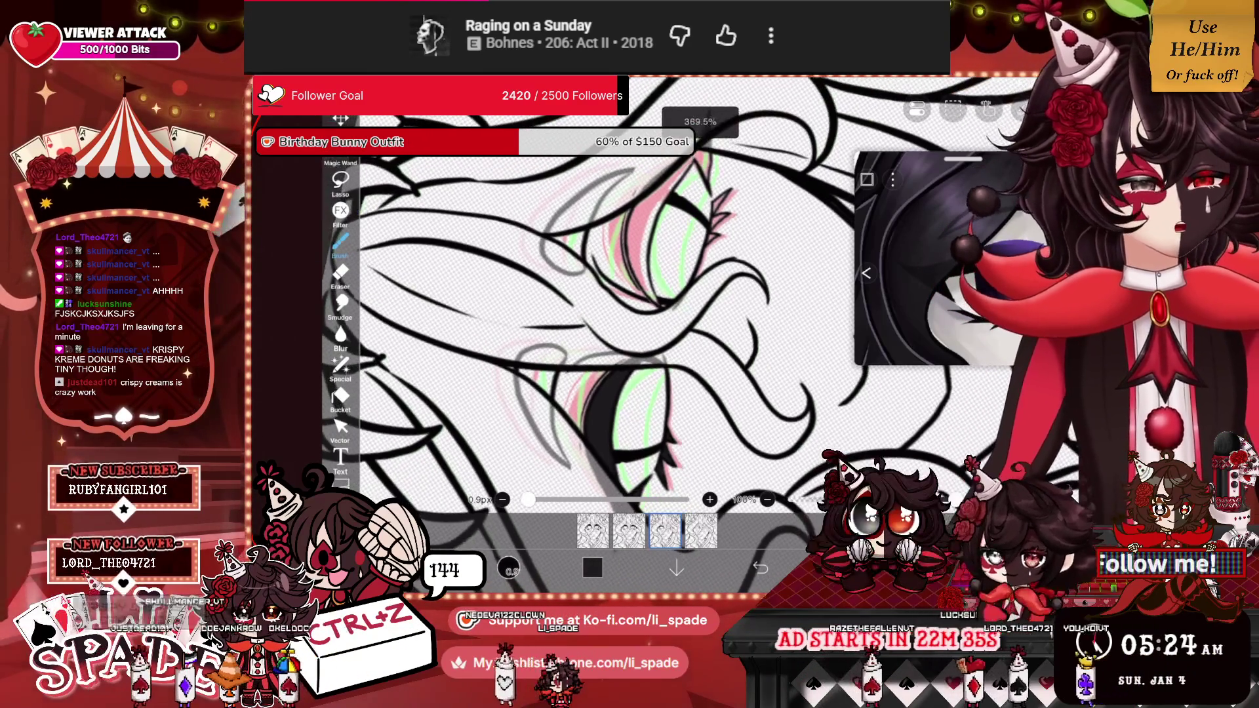
pyautogui.scroll(5, 590, 315)
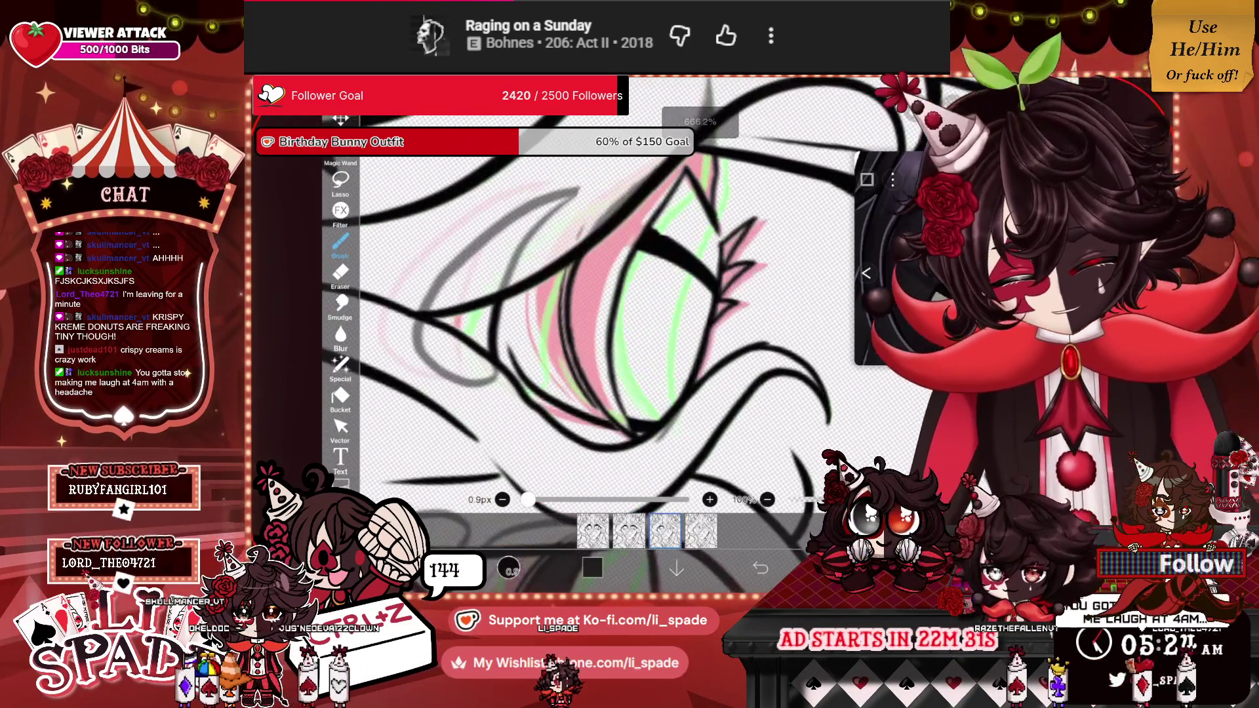
pyautogui.moveTo(596, 282)
pyautogui.mouseDown()
pyautogui.moveTo(587, 400)
pyautogui.moveTo(580, 371)
pyautogui.mouseUp()
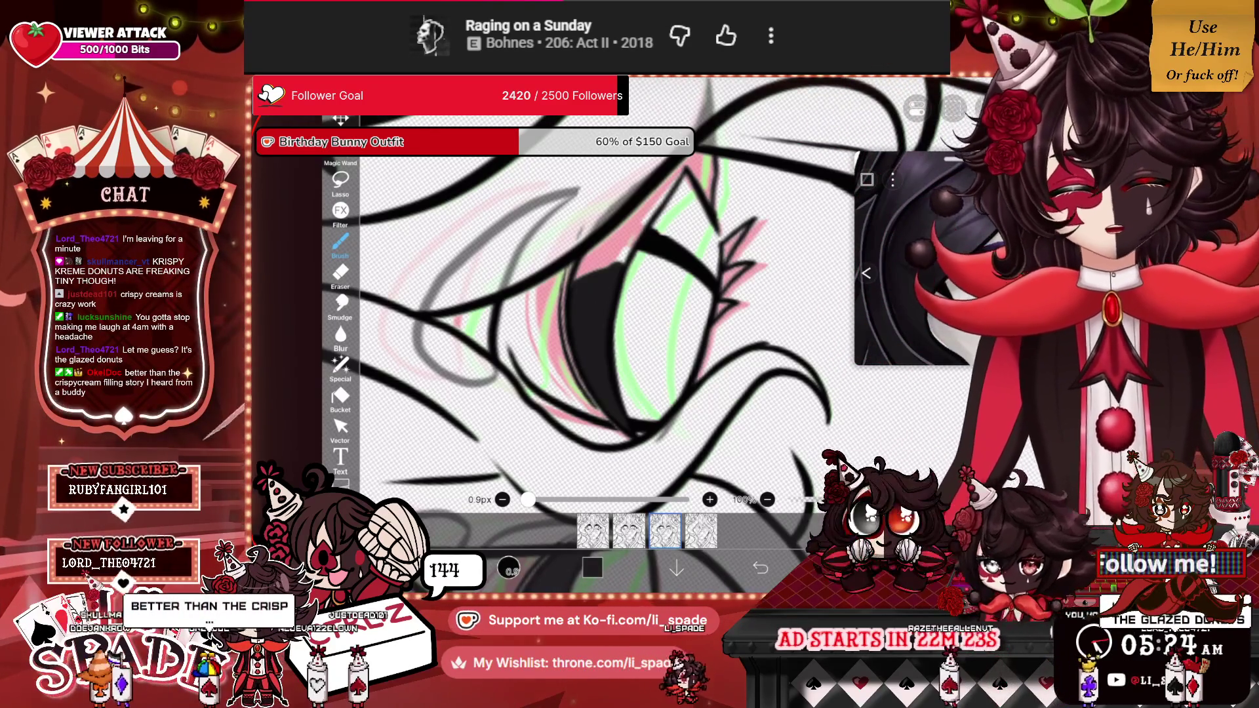
pyautogui.scroll(3, 603, 309)
pyautogui.moveTo(630, 289); pyautogui.dragTo(604, 364)
pyautogui.moveTo(662, 206); pyautogui.dragTo(616, 292)
pyautogui.moveTo(656, 229); pyautogui.dragTo(587, 377)
pyautogui.moveTo(597, 308); pyautogui.dragTo(564, 394)
# Cover the remaining light gaps and darken the top of the pupil.
pyautogui.moveTo(571, 350); pyautogui.dragTo(557, 403)
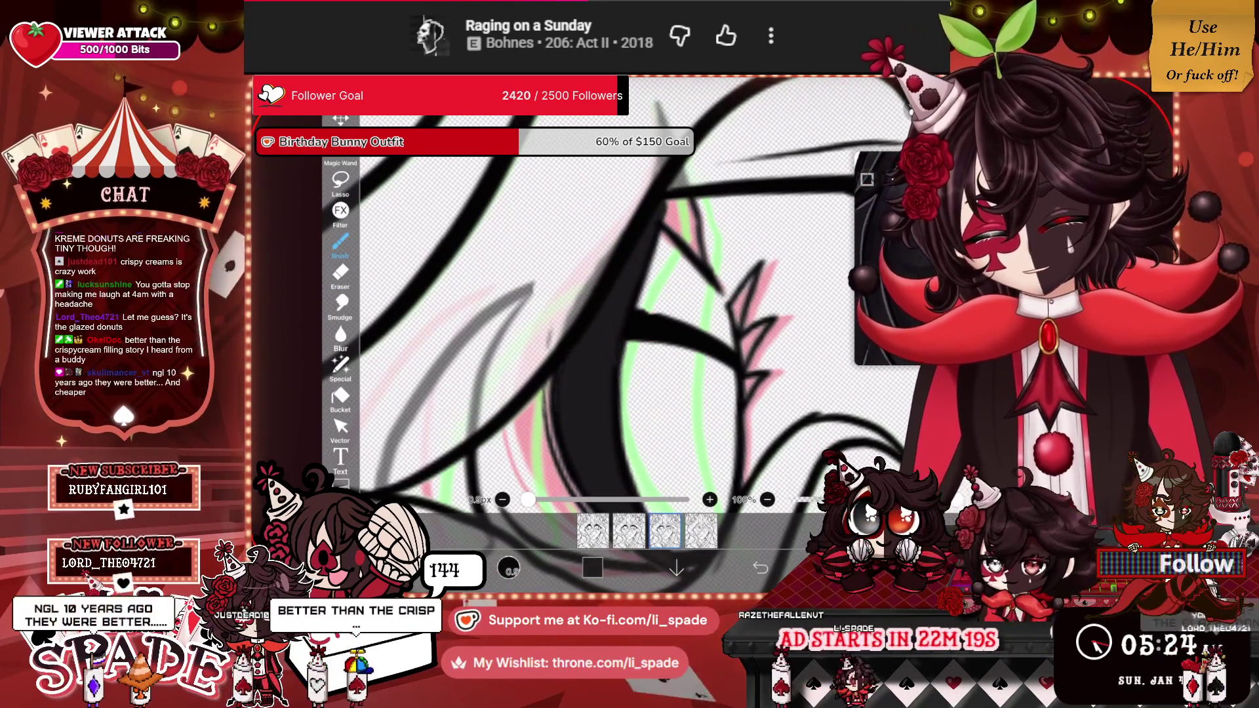
pyautogui.moveTo(688, 200)
pyautogui.mouseDown()
pyautogui.moveTo(666, 239)
pyautogui.moveTo(682, 259)
pyautogui.mouseUp()
pyautogui.moveTo(686, 198)
pyautogui.mouseDown()
pyautogui.moveTo(669, 219)
pyautogui.moveTo(679, 236)
pyautogui.mouseUp()
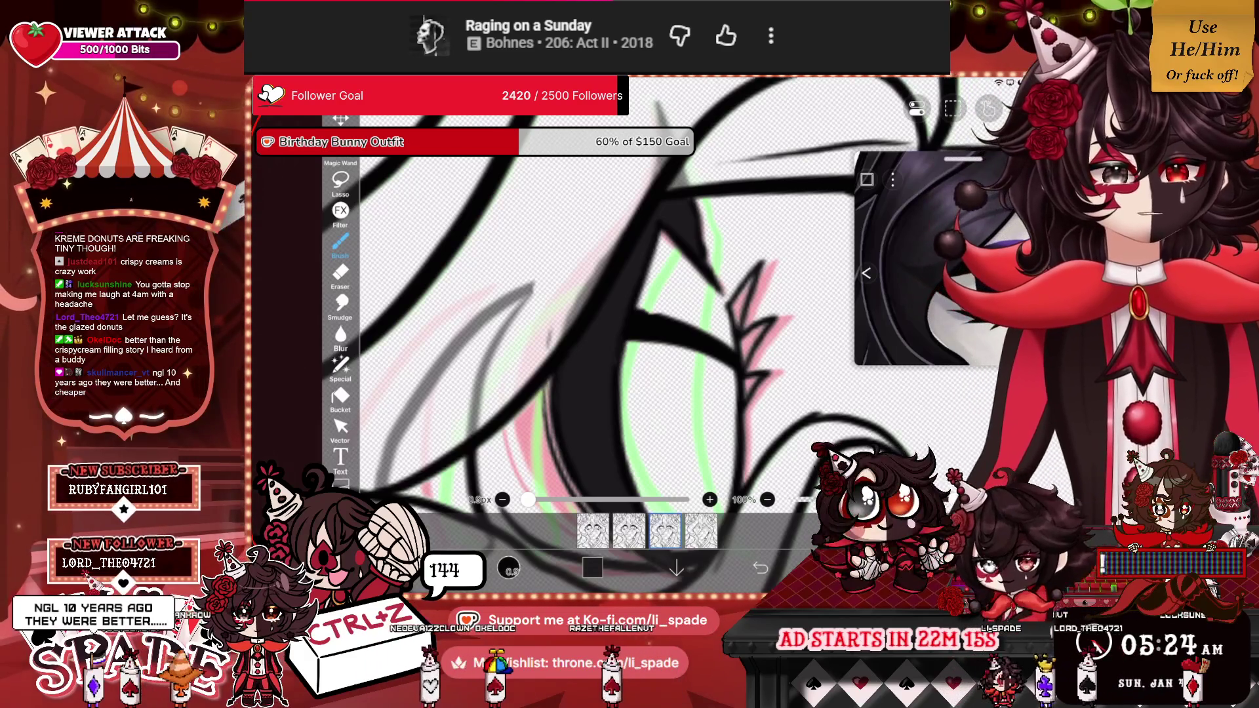
pyautogui.scroll(-2, 617, 315)
pyautogui.moveTo(663, 239)
pyautogui.mouseDown()
pyautogui.moveTo(653, 289)
pyautogui.moveTo(692, 367)
pyautogui.mouseUp()
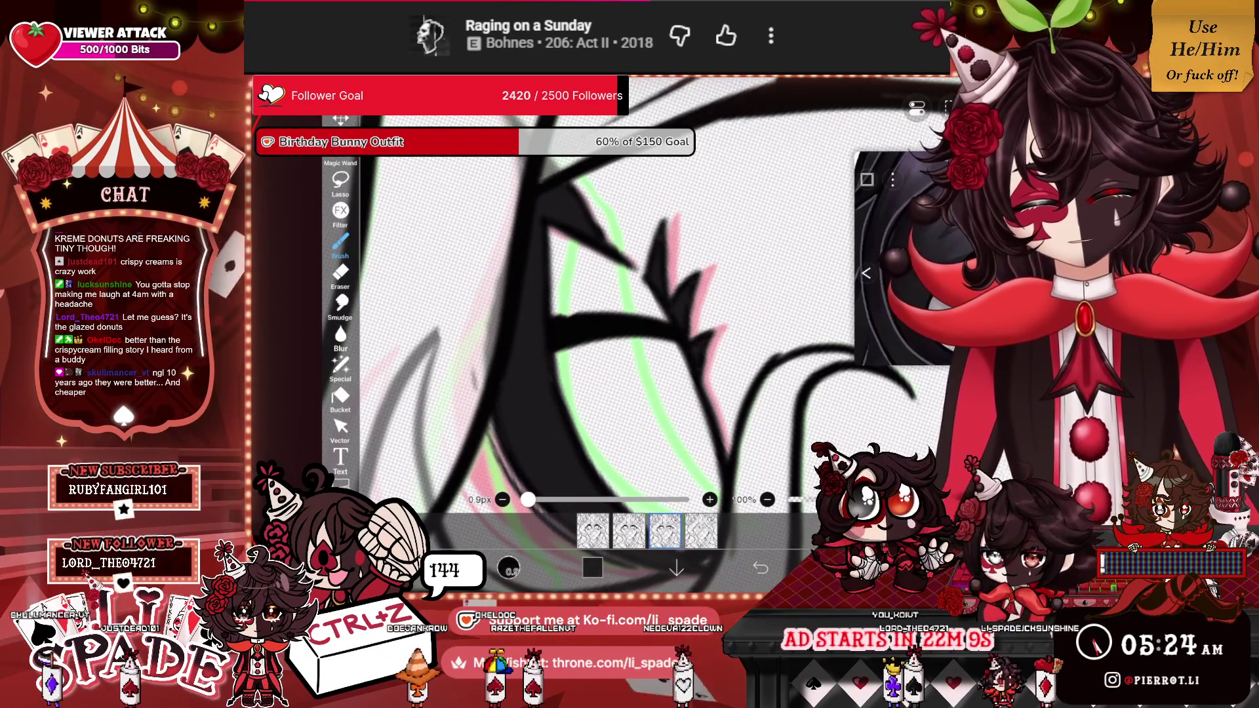
pyautogui.scroll(-5, 583, 321)
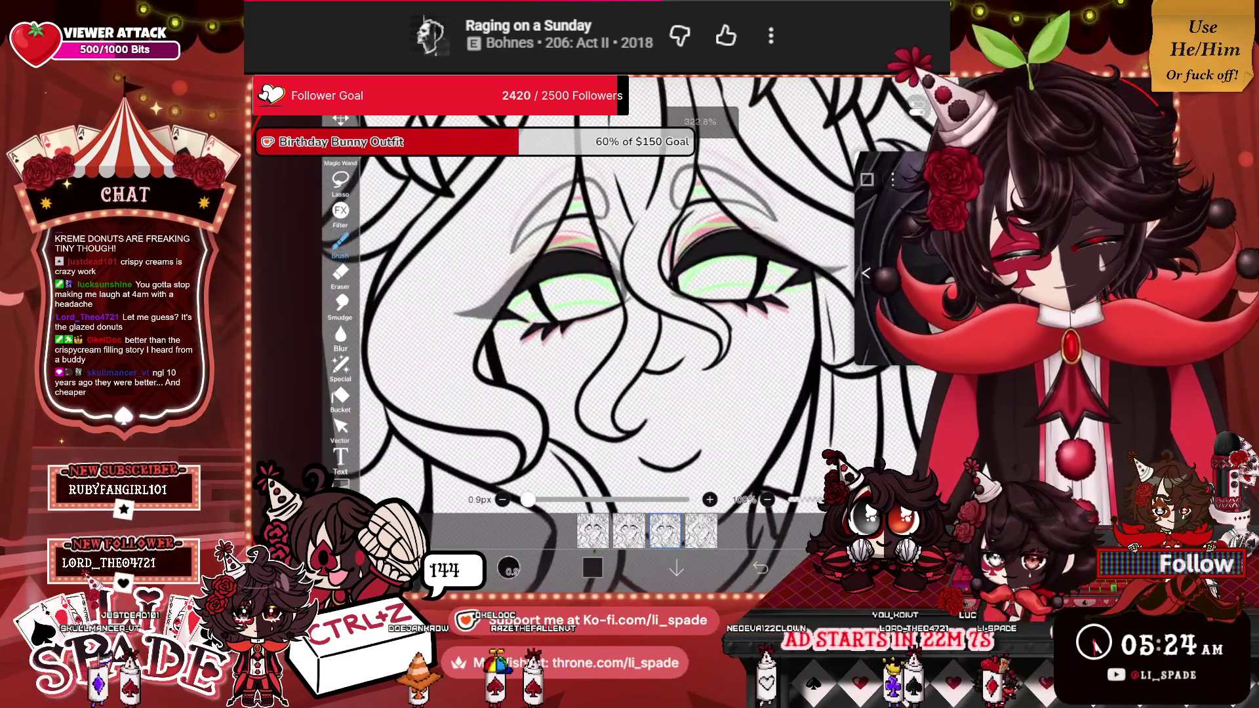
# Switch to the closed-eye frame and briefly check the layer list.
pyautogui.click(701, 531)
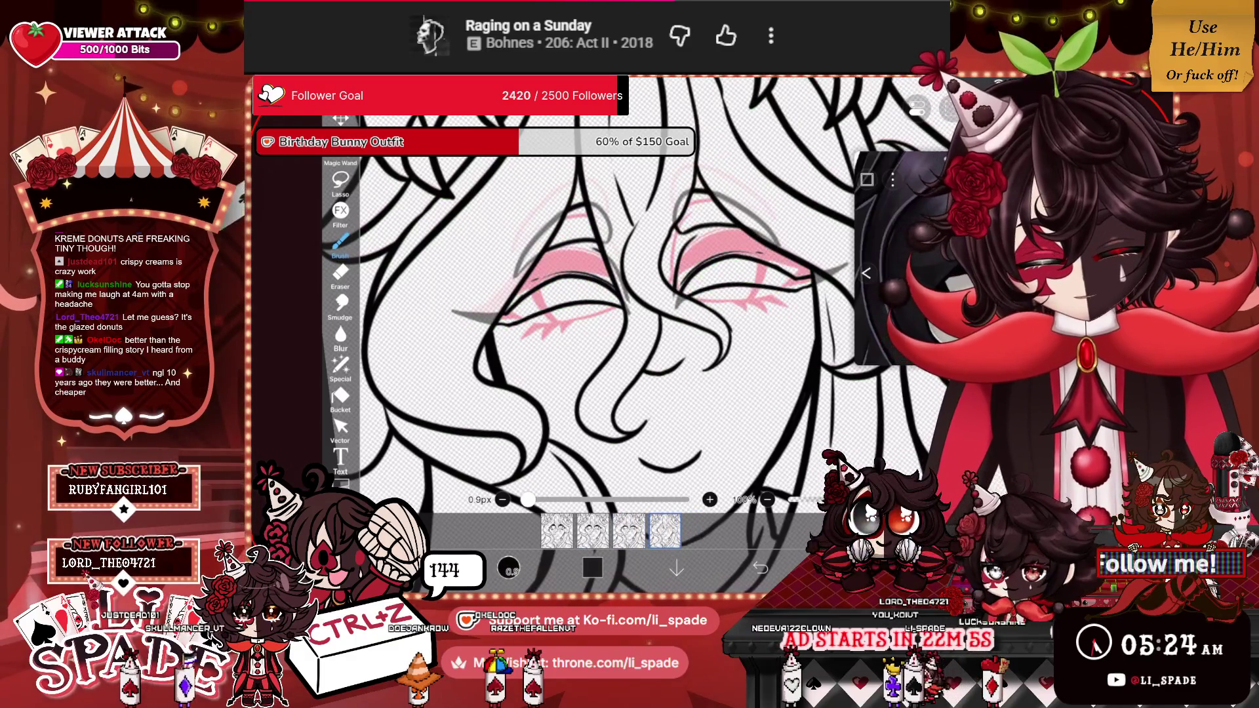
pyautogui.click(867, 273)
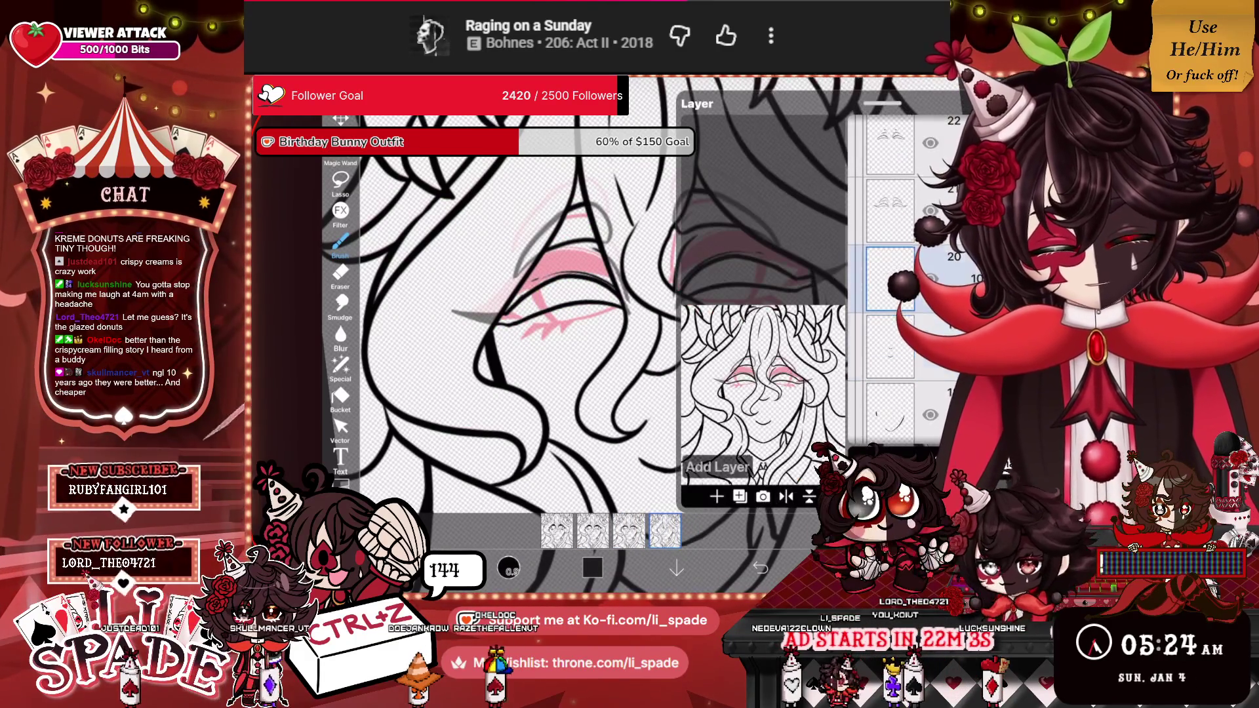
pyautogui.click(511, 328)
# Thicken the first closed eyelid curve into a bold black line.
pyautogui.scroll(3, 590, 315)
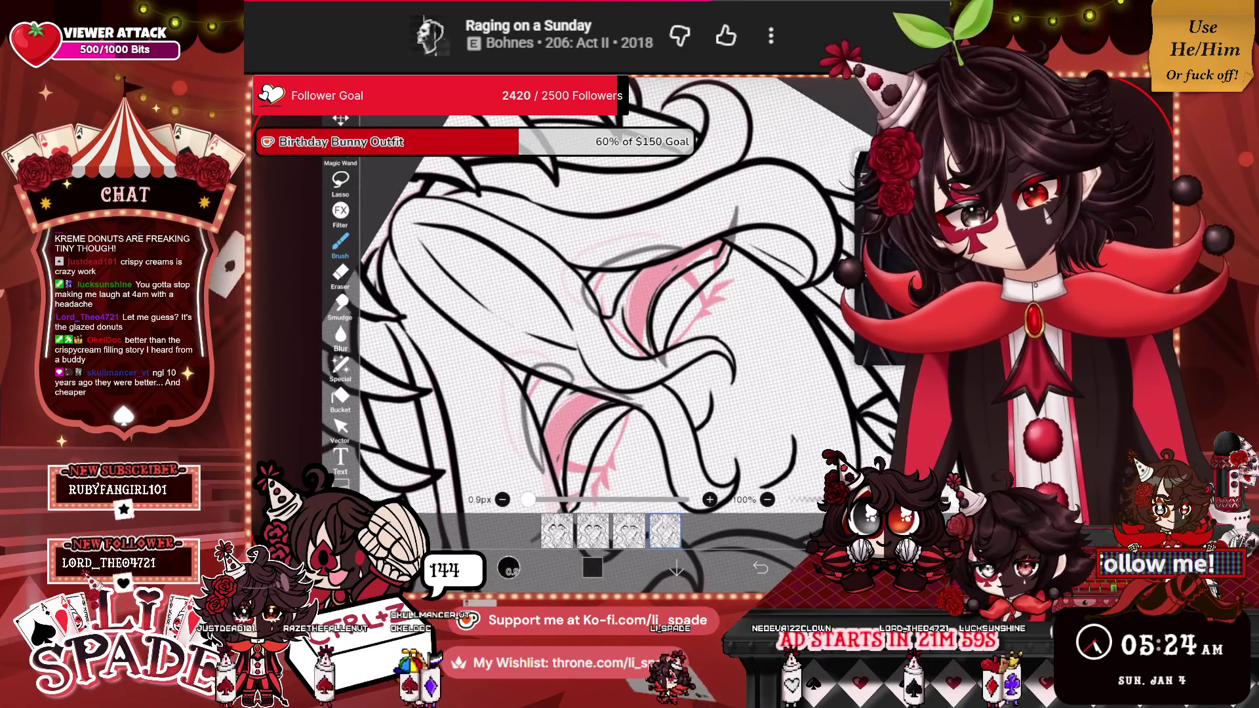
pyautogui.scroll(3, 591, 315)
pyautogui.moveTo(620, 430)
pyautogui.mouseDown()
pyautogui.moveTo(668, 312)
pyautogui.moveTo(718, 248)
pyautogui.moveTo(649, 377)
pyautogui.mouseUp()
pyautogui.moveTo(721, 244)
pyautogui.mouseDown()
pyautogui.moveTo(700, 257)
pyautogui.moveTo(724, 216)
pyautogui.moveTo(666, 295)
pyautogui.moveTo(600, 466)
pyautogui.mouseUp()
pyautogui.moveTo(623, 387); pyautogui.dragTo(604, 474)
pyautogui.moveTo(675, 273)
pyautogui.mouseDown()
pyautogui.moveTo(603, 403)
pyautogui.moveTo(669, 272)
pyautogui.mouseUp()
pyautogui.moveTo(669, 269)
pyautogui.mouseDown()
pyautogui.moveTo(606, 364)
pyautogui.moveTo(594, 436)
pyautogui.moveTo(603, 341)
pyautogui.moveTo(595, 354)
pyautogui.mouseUp()
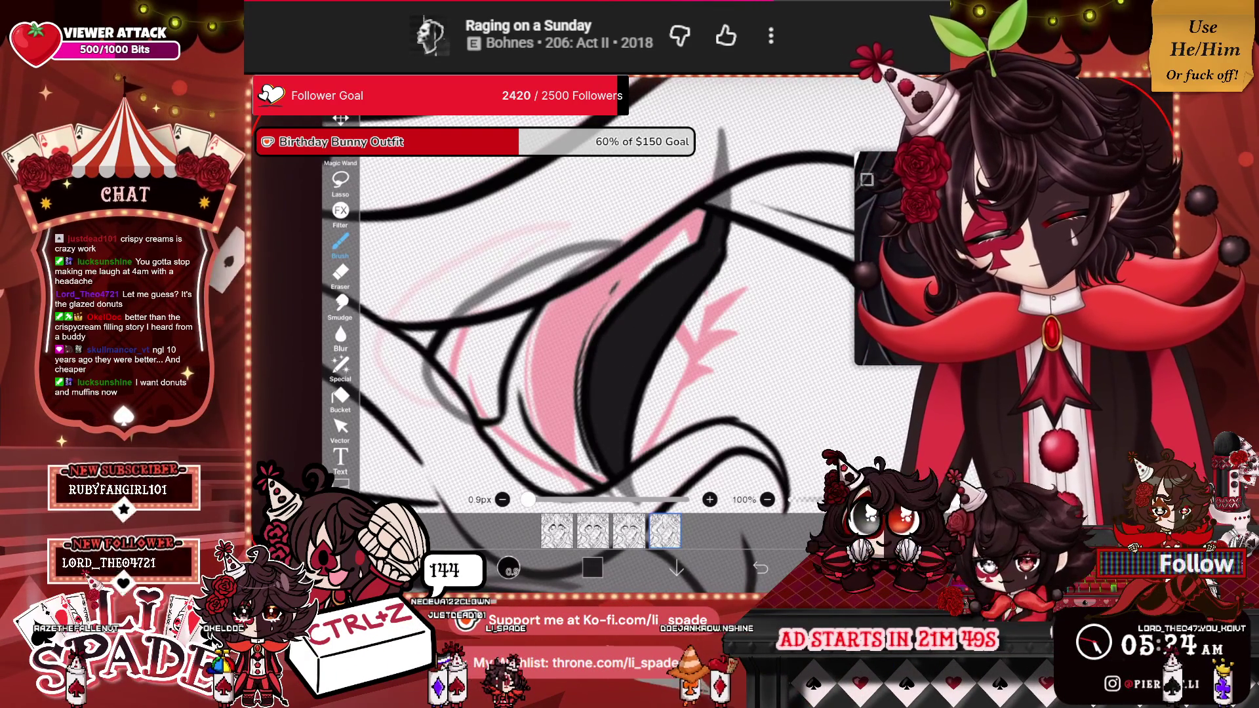
# Thicken the other eye's curved lid line and fill it solid black.
pyautogui.scroll(-3, 590, 308)
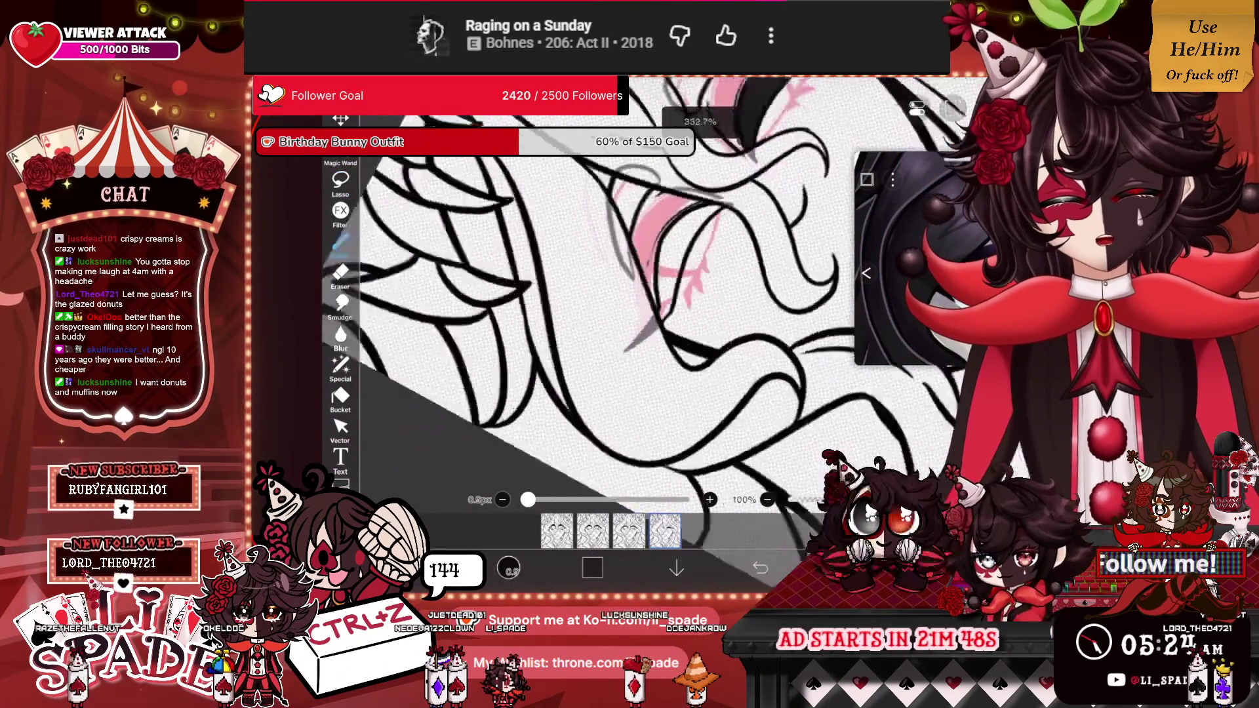
pyautogui.scroll(3, 590, 308)
pyautogui.moveTo(649, 364)
pyautogui.mouseDown()
pyautogui.moveTo(627, 406)
pyautogui.moveTo(640, 416)
pyautogui.moveTo(646, 321)
pyautogui.moveTo(699, 139)
pyautogui.moveTo(620, 364)
pyautogui.moveTo(626, 384)
pyautogui.mouseUp()
pyautogui.moveTo(633, 328)
pyautogui.mouseDown()
pyautogui.moveTo(668, 167)
pyautogui.moveTo(606, 387)
pyautogui.mouseUp()
pyautogui.moveTo(633, 170)
pyautogui.mouseDown()
pyautogui.moveTo(598, 296)
pyautogui.moveTo(603, 204)
pyautogui.moveTo(597, 261)
pyautogui.mouseUp()
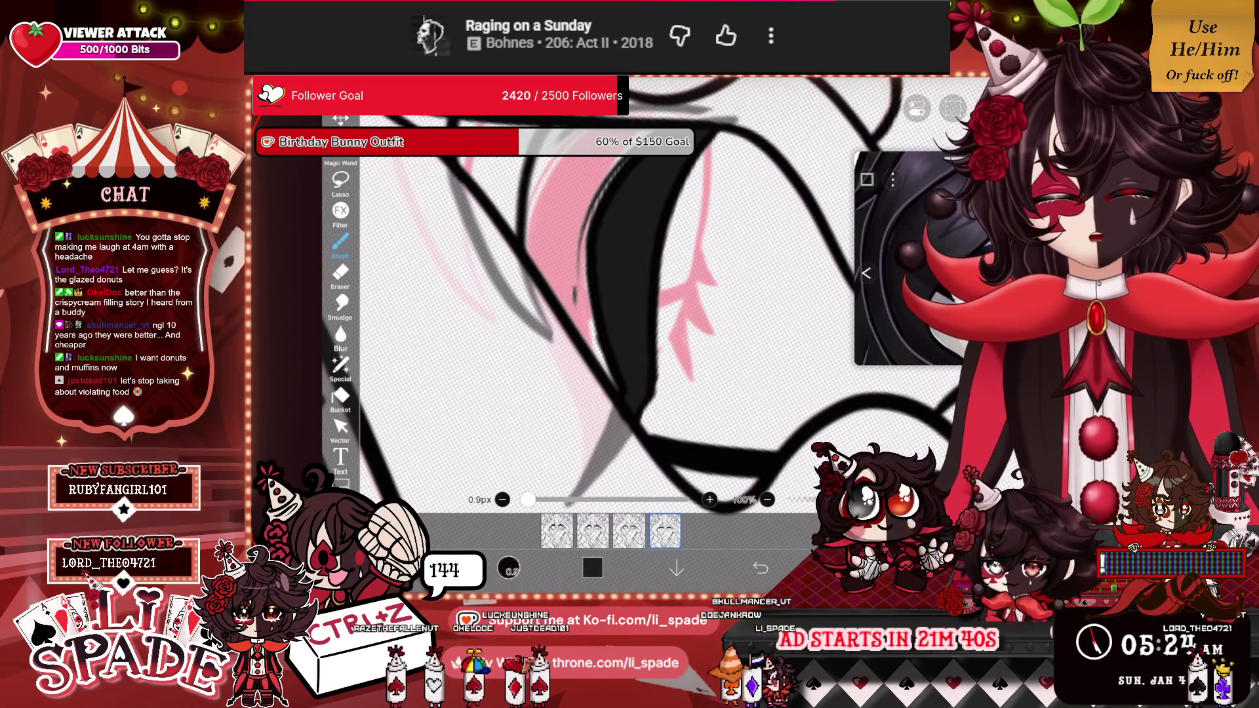
pyautogui.scroll(-5, 600, 325)
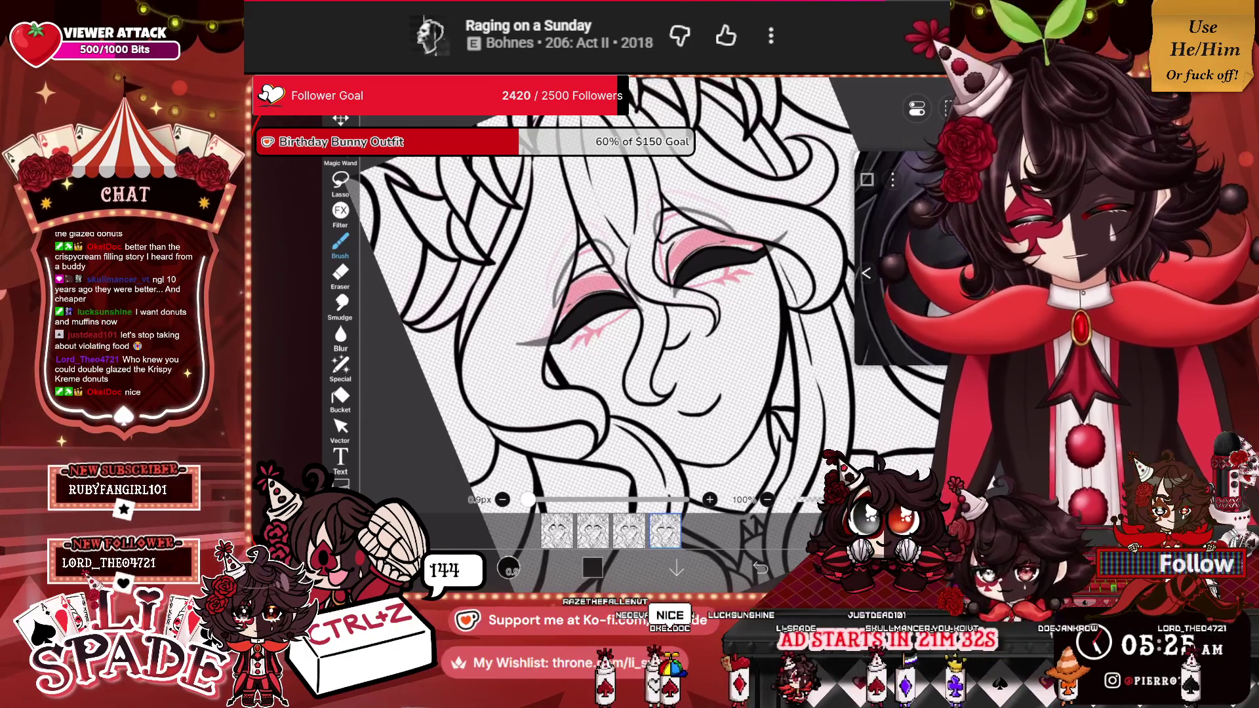
pyautogui.click(866, 273)
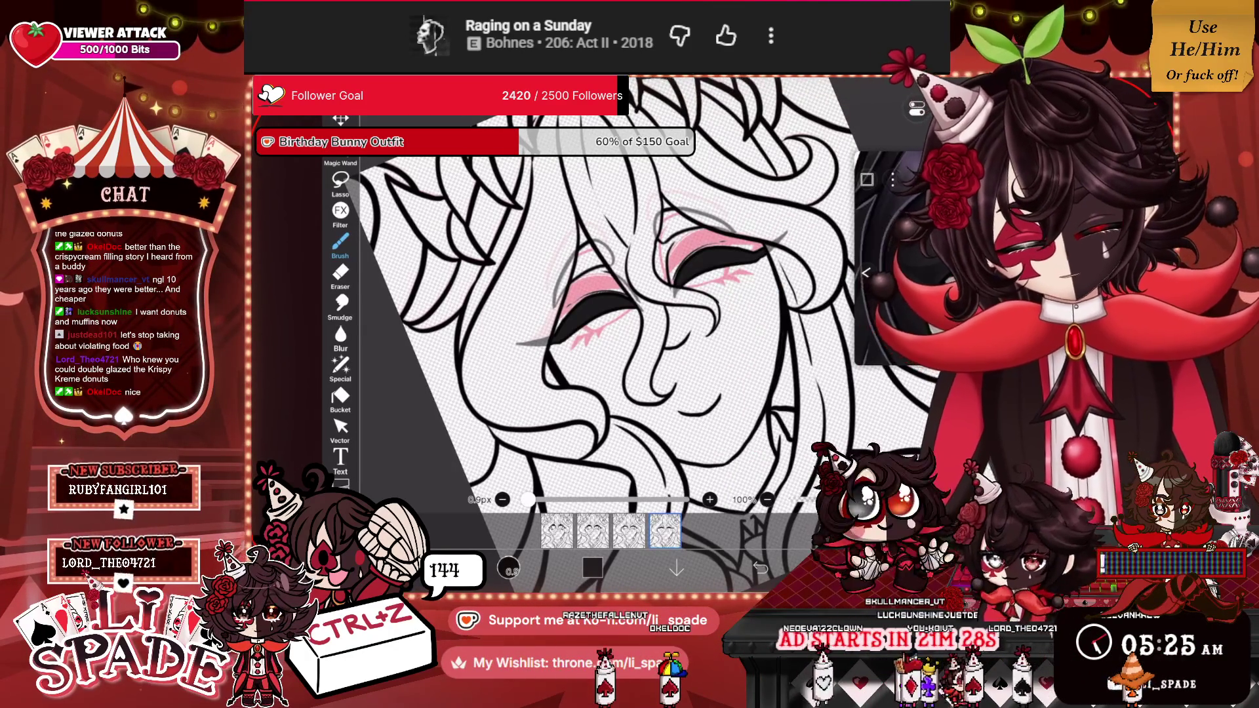
# Turn on visibility of the hidden hair colour layer in the layer list.
pyautogui.click(866, 272)
pyautogui.click(923, 246)
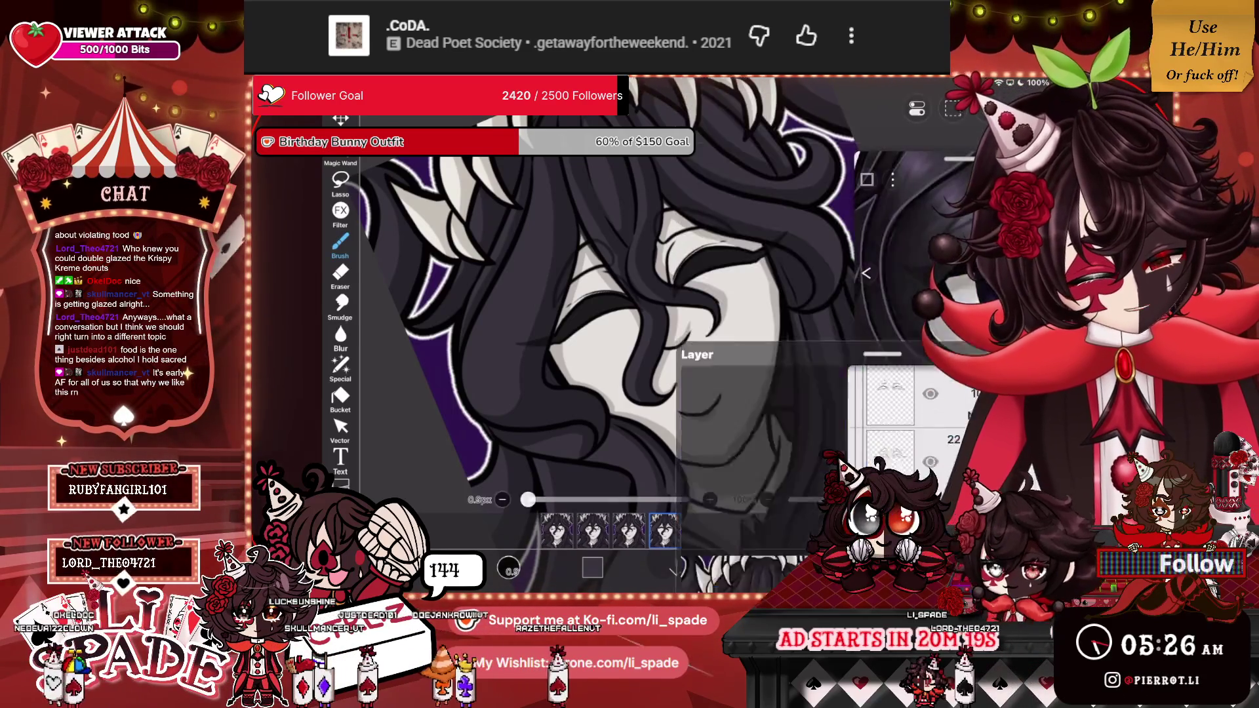
pyautogui.scroll(5, 590, 314)
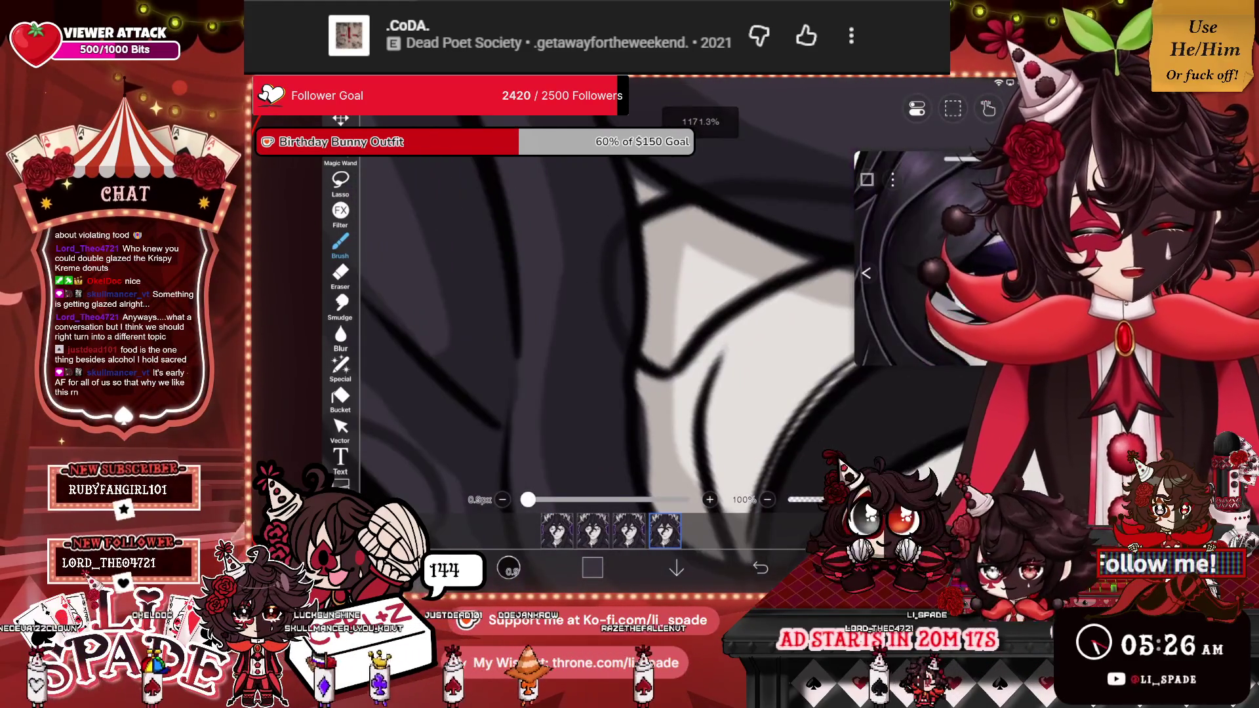
# Darken the light grey gaps between the hair strands above the eyes.
pyautogui.moveTo(653, 235)
pyautogui.mouseDown()
pyautogui.moveTo(649, 357)
pyautogui.moveTo(787, 261)
pyautogui.moveTo(676, 325)
pyautogui.mouseUp()
pyautogui.moveTo(774, 242)
pyautogui.mouseDown()
pyautogui.moveTo(663, 318)
pyautogui.moveTo(659, 344)
pyautogui.mouseUp()
pyautogui.moveTo(708, 246)
pyautogui.mouseDown()
pyautogui.moveTo(656, 226)
pyautogui.moveTo(695, 269)
pyautogui.mouseUp()
pyautogui.moveTo(689, 207)
pyautogui.mouseDown()
pyautogui.moveTo(747, 240)
pyautogui.moveTo(715, 259)
pyautogui.moveTo(692, 252)
pyautogui.mouseUp()
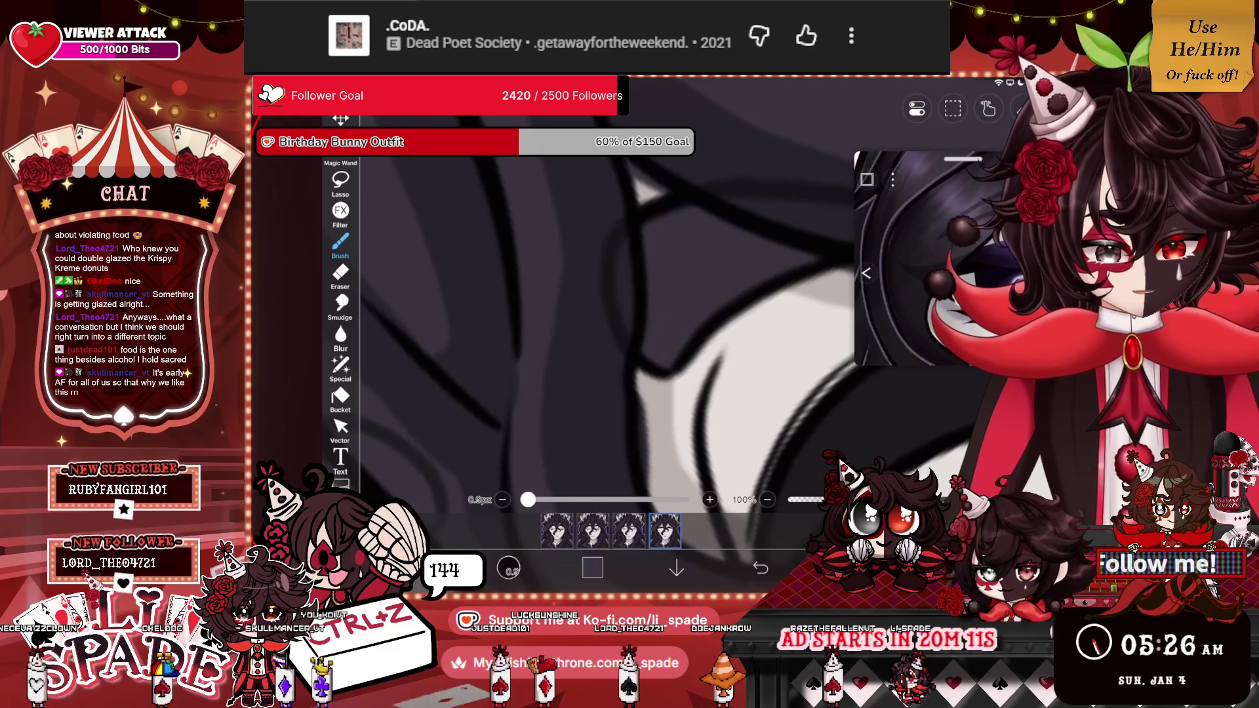
pyautogui.scroll(-3, 601, 331)
pyautogui.scroll(5, 601, 331)
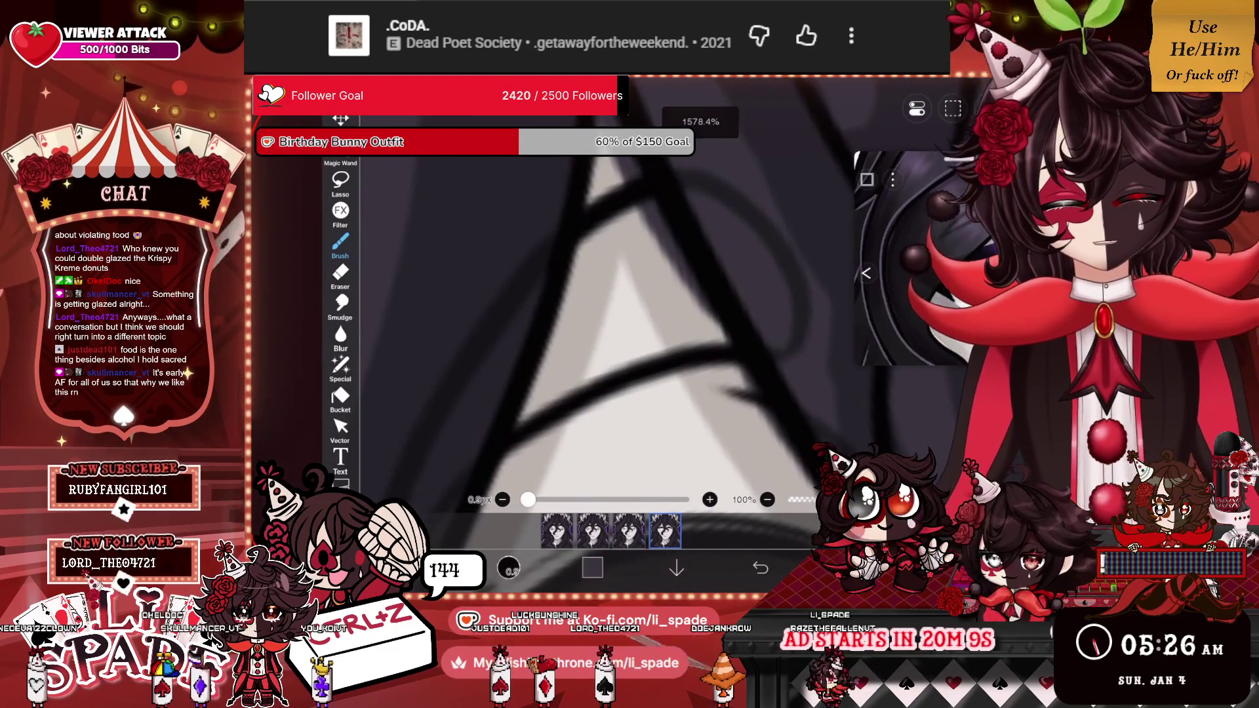
pyautogui.moveTo(590, 236)
pyautogui.mouseDown()
pyautogui.moveTo(524, 426)
pyautogui.moveTo(708, 328)
pyautogui.moveTo(662, 262)
pyautogui.moveTo(593, 210)
pyautogui.mouseUp()
pyautogui.moveTo(577, 354)
pyautogui.mouseDown()
pyautogui.moveTo(623, 262)
pyautogui.moveTo(646, 269)
pyautogui.moveTo(675, 315)
pyautogui.mouseUp()
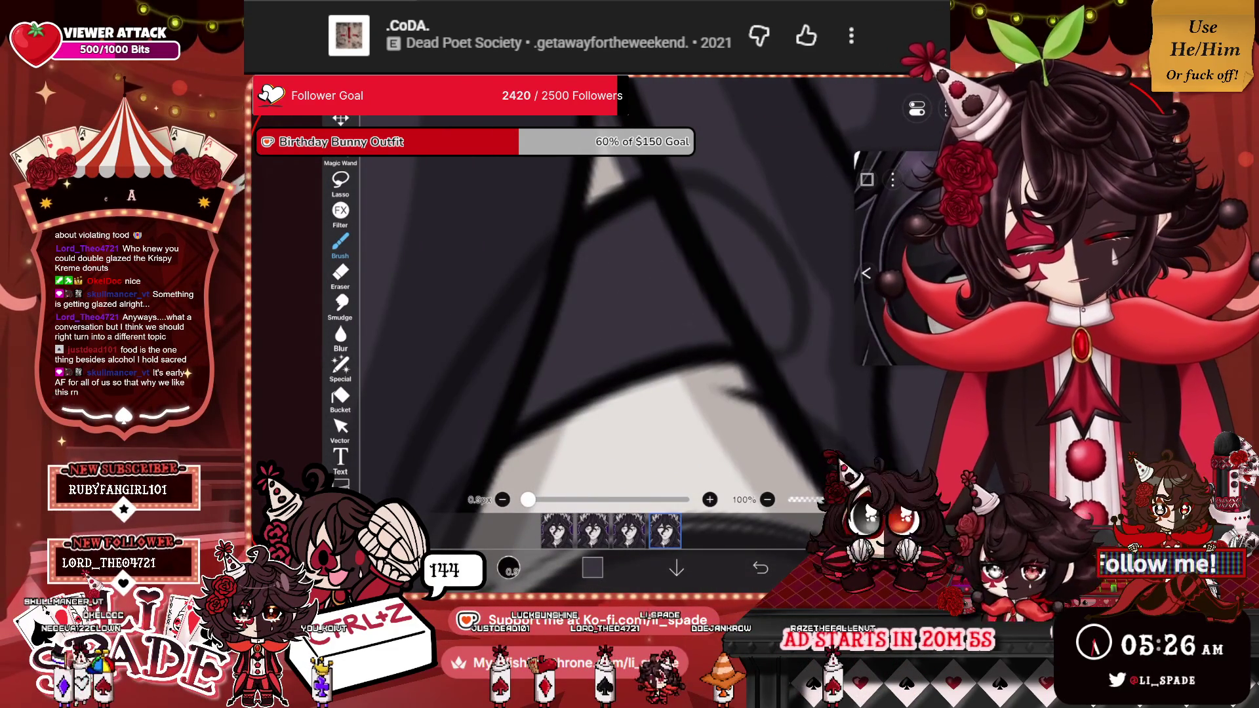
pyautogui.scroll(-3, 600, 315)
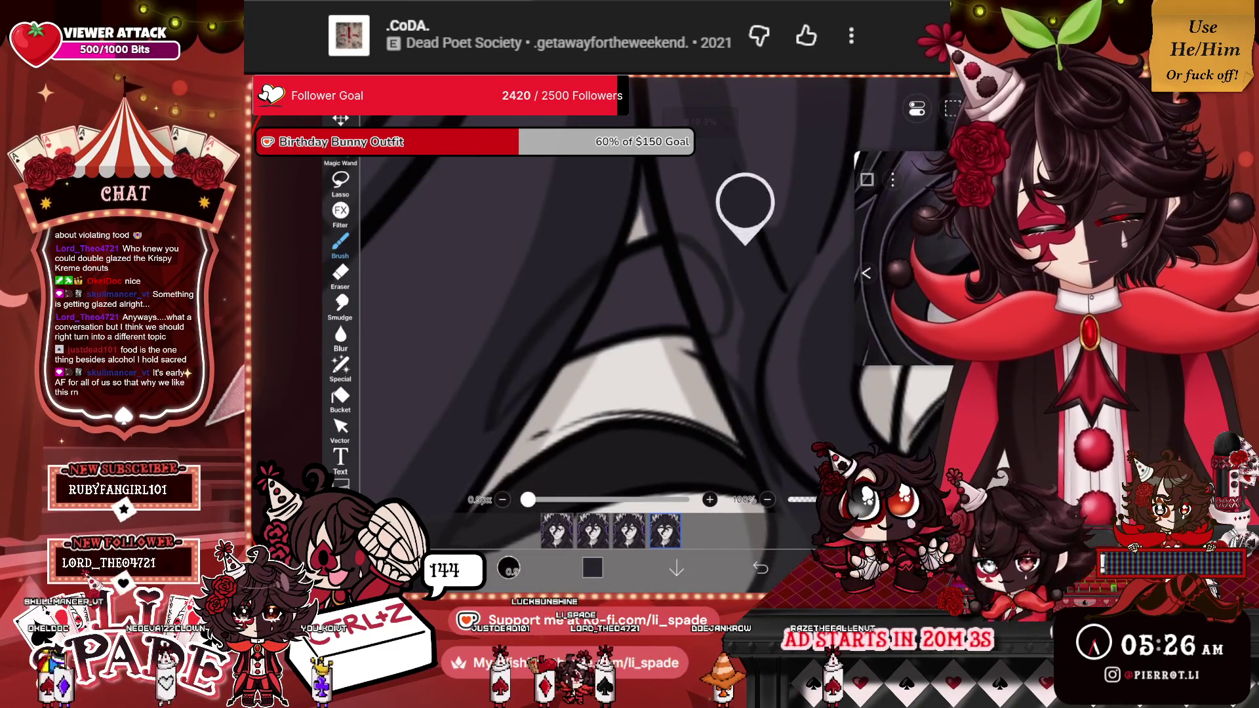
pyautogui.scroll(2, 656, 295)
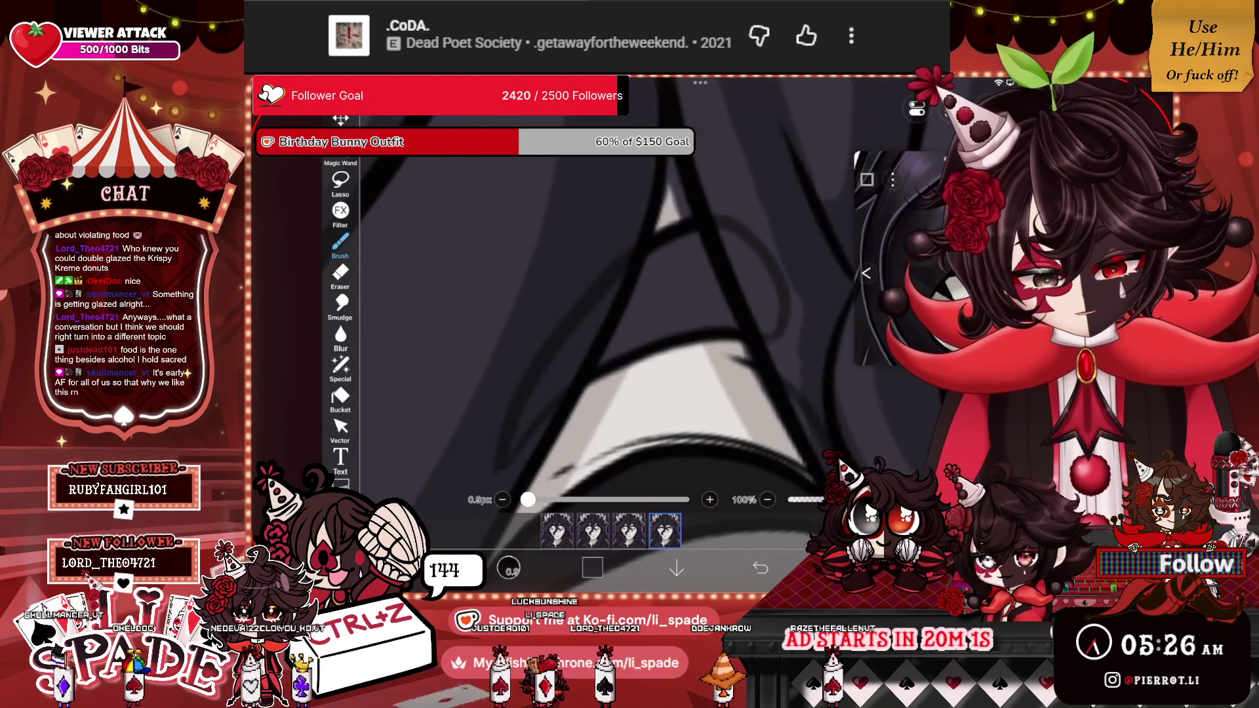
# Shade the A-shaped hair gap and remaining light patches dark.
pyautogui.moveTo(653, 269)
pyautogui.mouseDown()
pyautogui.moveTo(728, 321)
pyautogui.moveTo(636, 345)
pyautogui.moveTo(630, 298)
pyautogui.moveTo(656, 321)
pyautogui.mouseUp()
pyautogui.scroll(1, 600, 314)
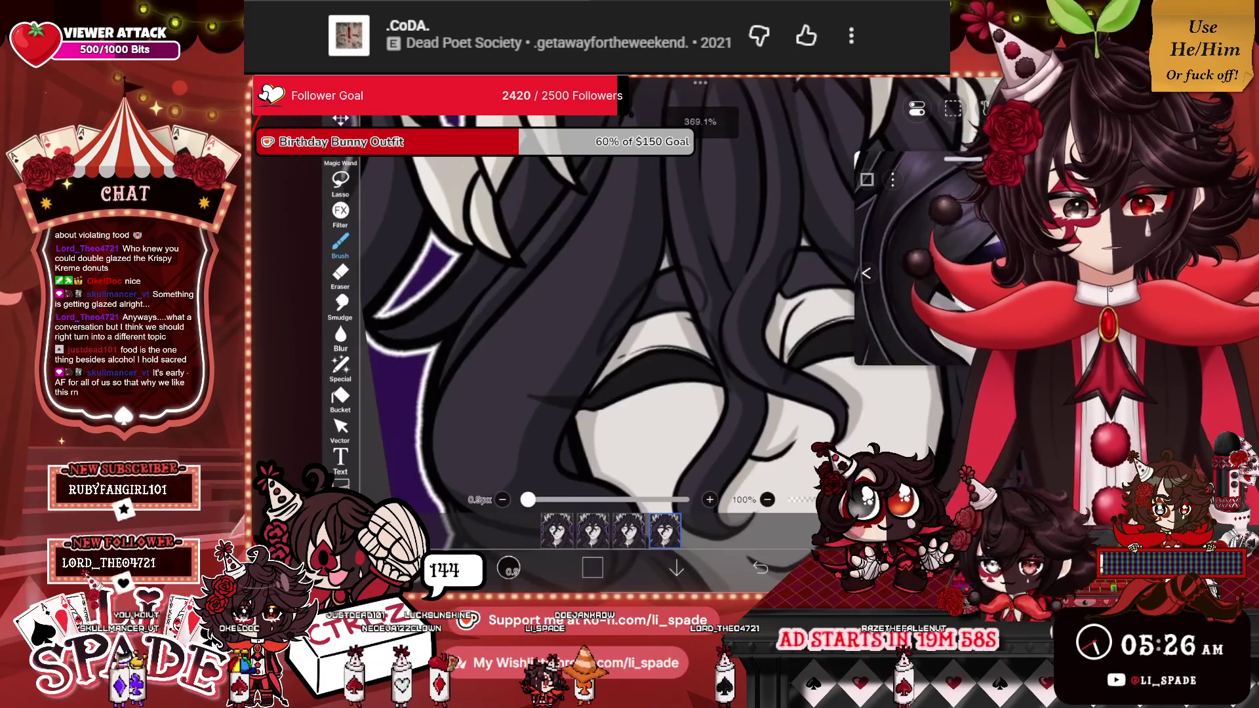
pyautogui.moveTo(686, 216); pyautogui.dragTo(584, 331)
pyautogui.moveTo(695, 249)
pyautogui.mouseDown()
pyautogui.moveTo(643, 309)
pyautogui.moveTo(662, 318)
pyautogui.mouseUp()
pyautogui.moveTo(750, 272)
pyautogui.mouseDown()
pyautogui.moveTo(685, 298)
pyautogui.moveTo(702, 299)
pyautogui.mouseUp()
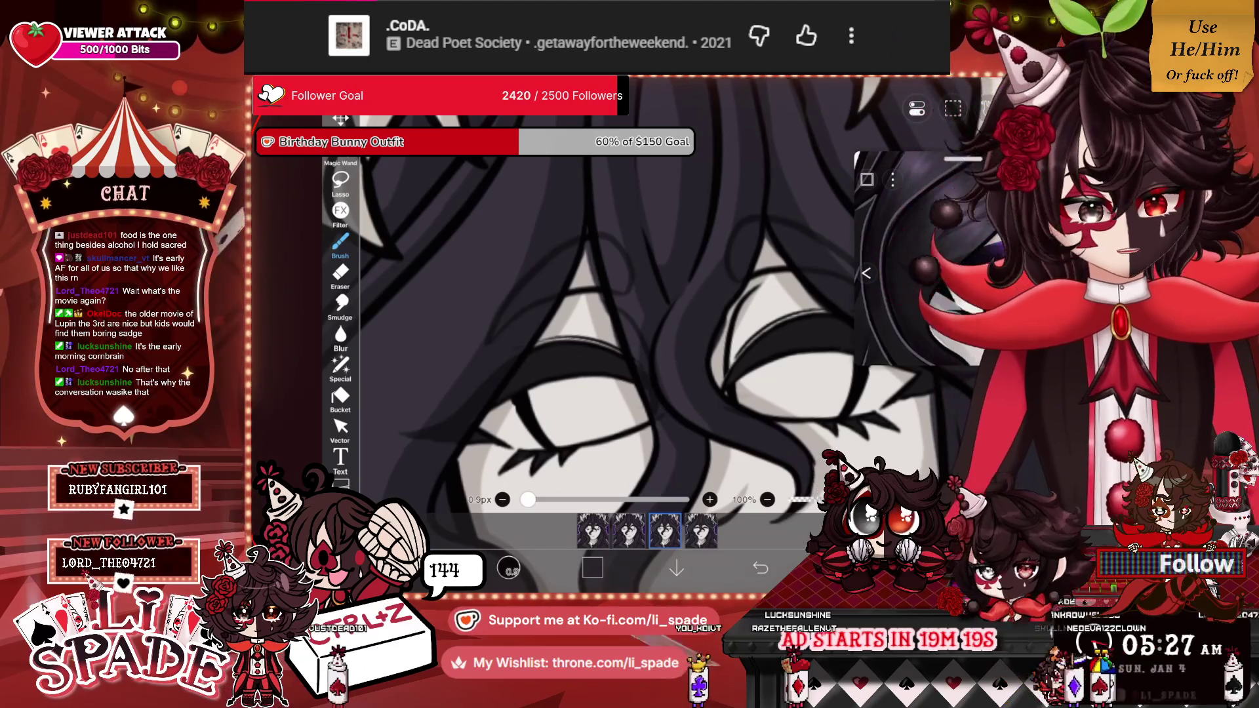
pyautogui.scroll(5, 656, 295)
pyautogui.moveTo(741, 262)
pyautogui.mouseDown()
pyautogui.moveTo(770, 305)
pyautogui.moveTo(797, 298)
pyautogui.mouseUp()
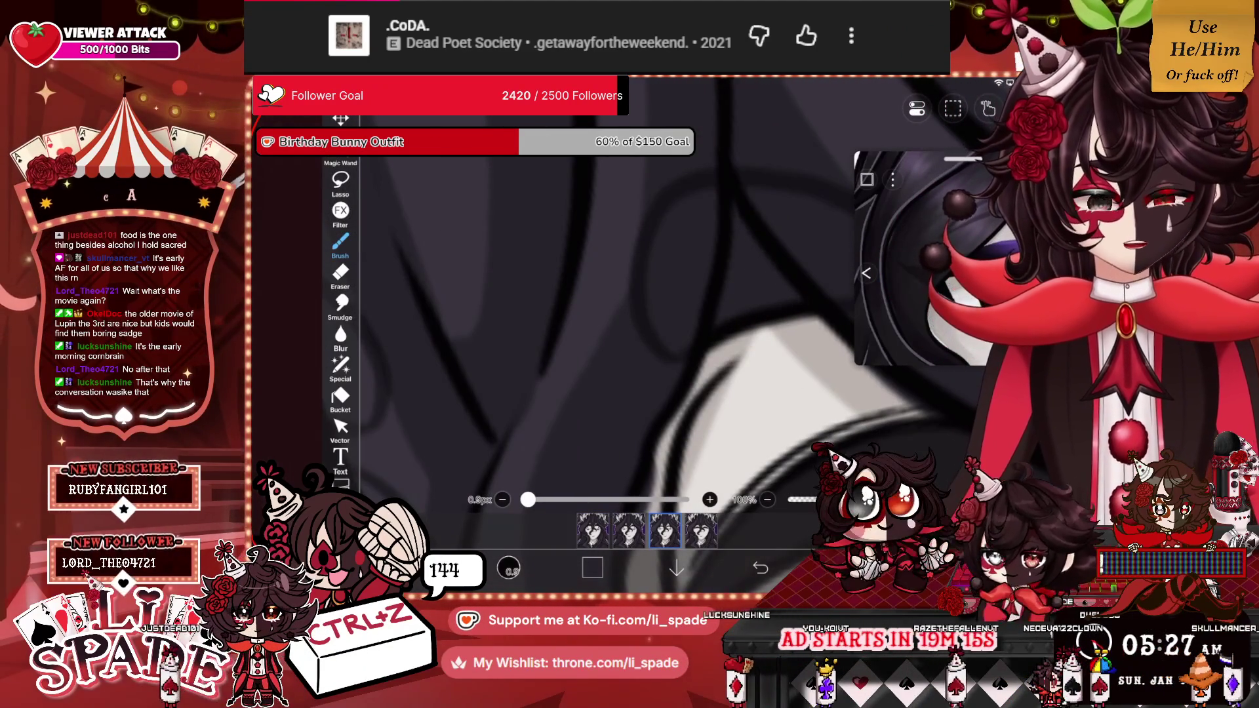
pyautogui.scroll(5, 623, 314)
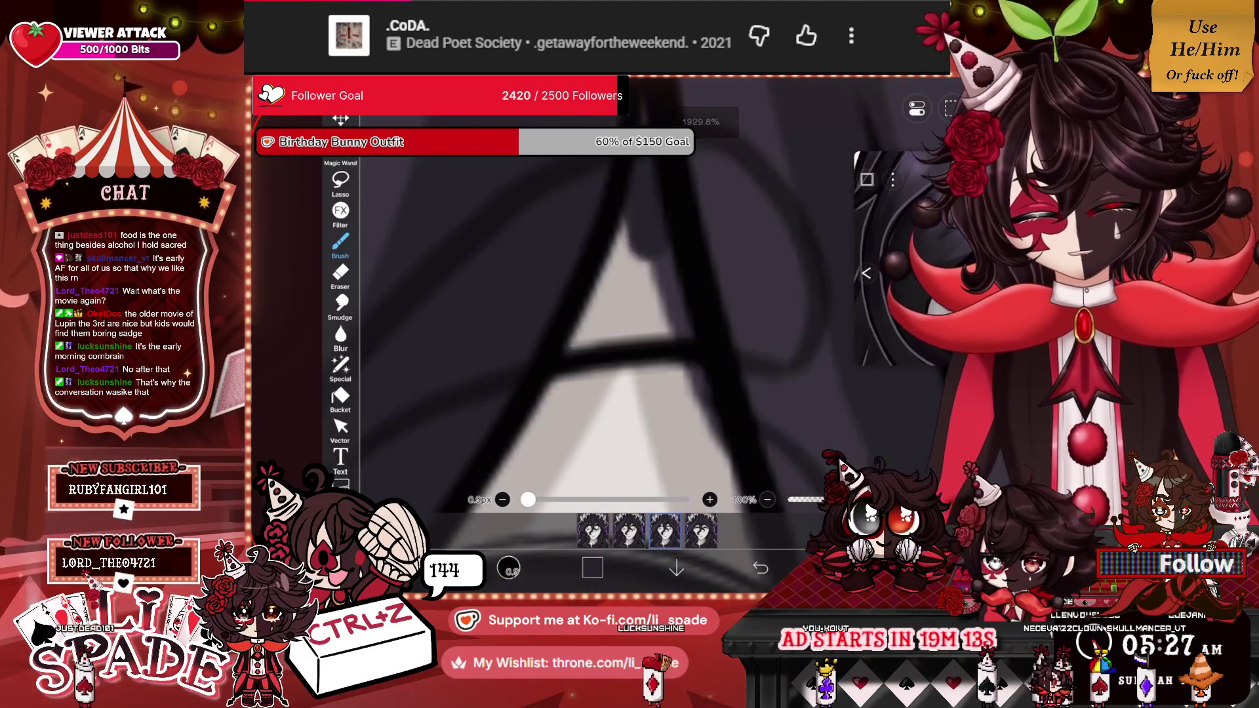
pyautogui.moveTo(682, 262)
pyautogui.mouseDown()
pyautogui.moveTo(630, 328)
pyautogui.moveTo(610, 249)
pyautogui.moveTo(578, 347)
pyautogui.moveTo(656, 341)
pyautogui.mouseUp()
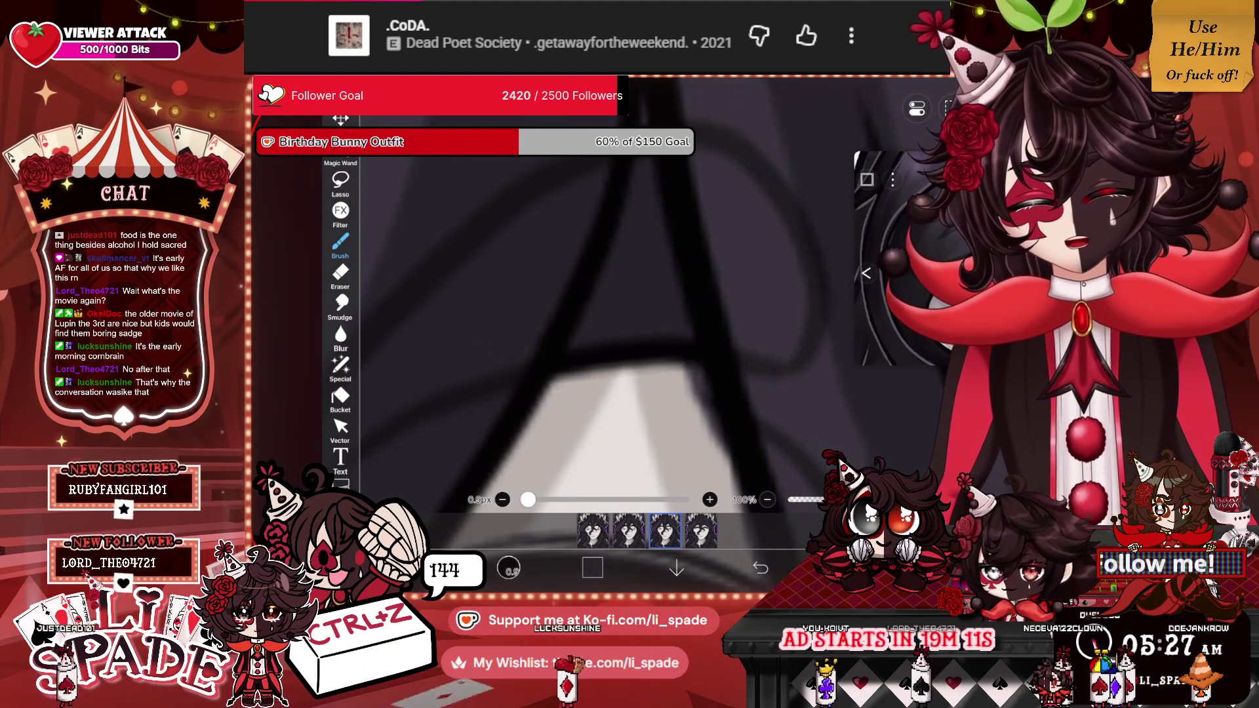
pyautogui.scroll(-5, 623, 315)
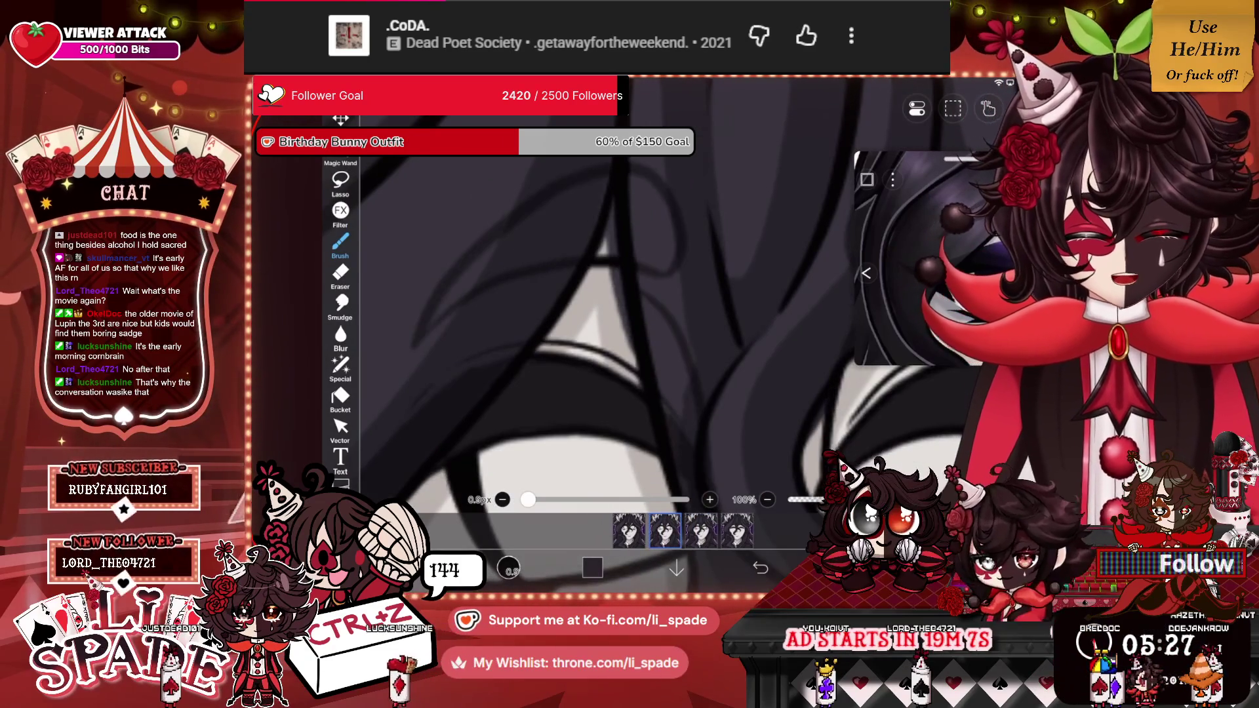
# Bring up the layer list and scroll through the layers.
pyautogui.click(665, 532)
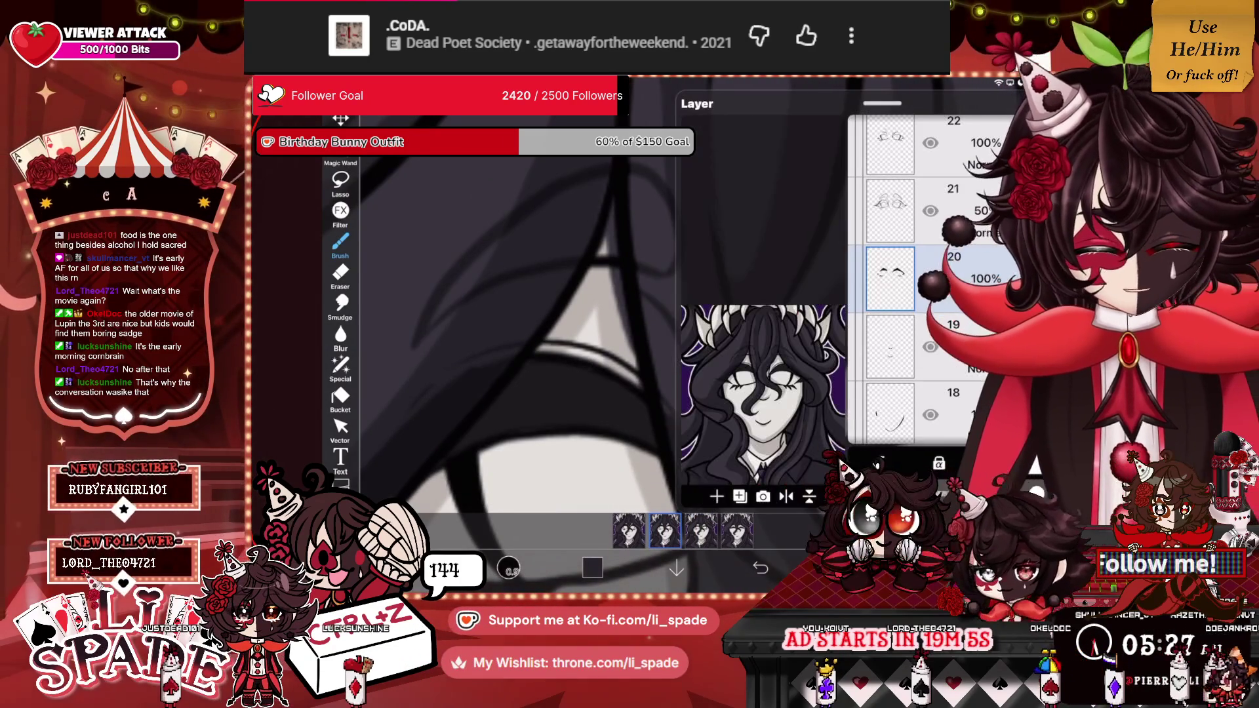
pyautogui.scroll(5, 525, 327)
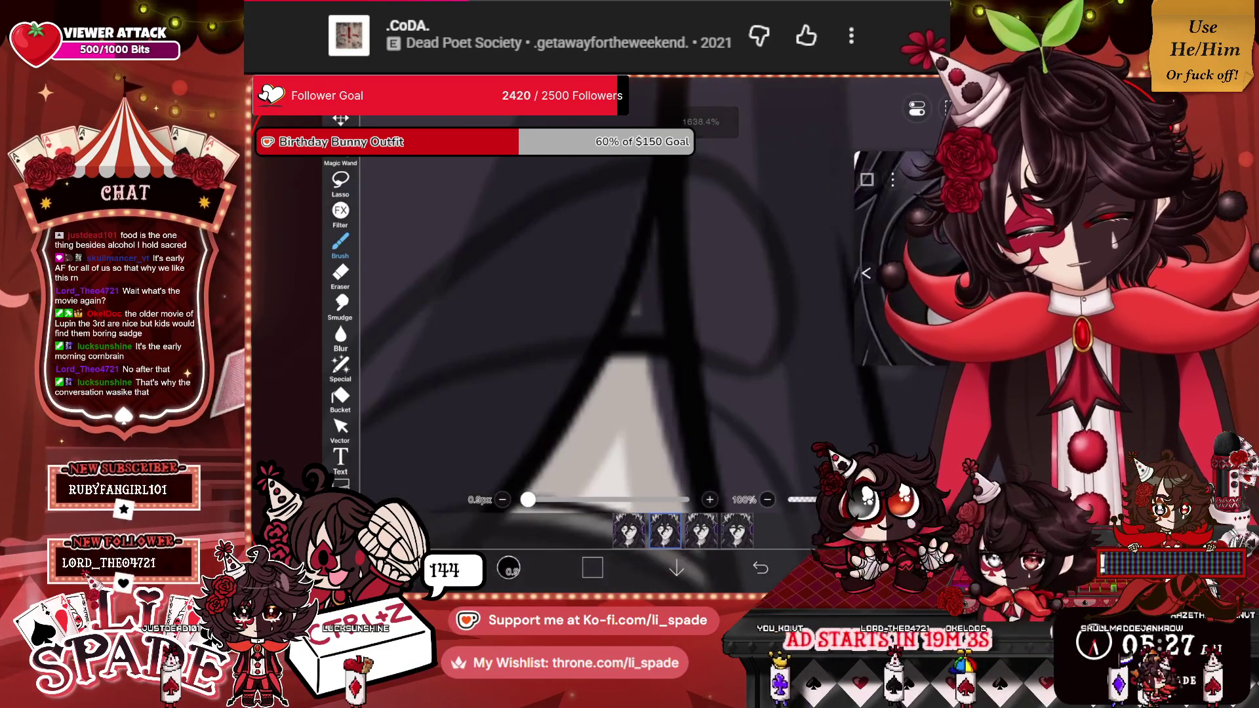
pyautogui.scroll(-5, 590, 328)
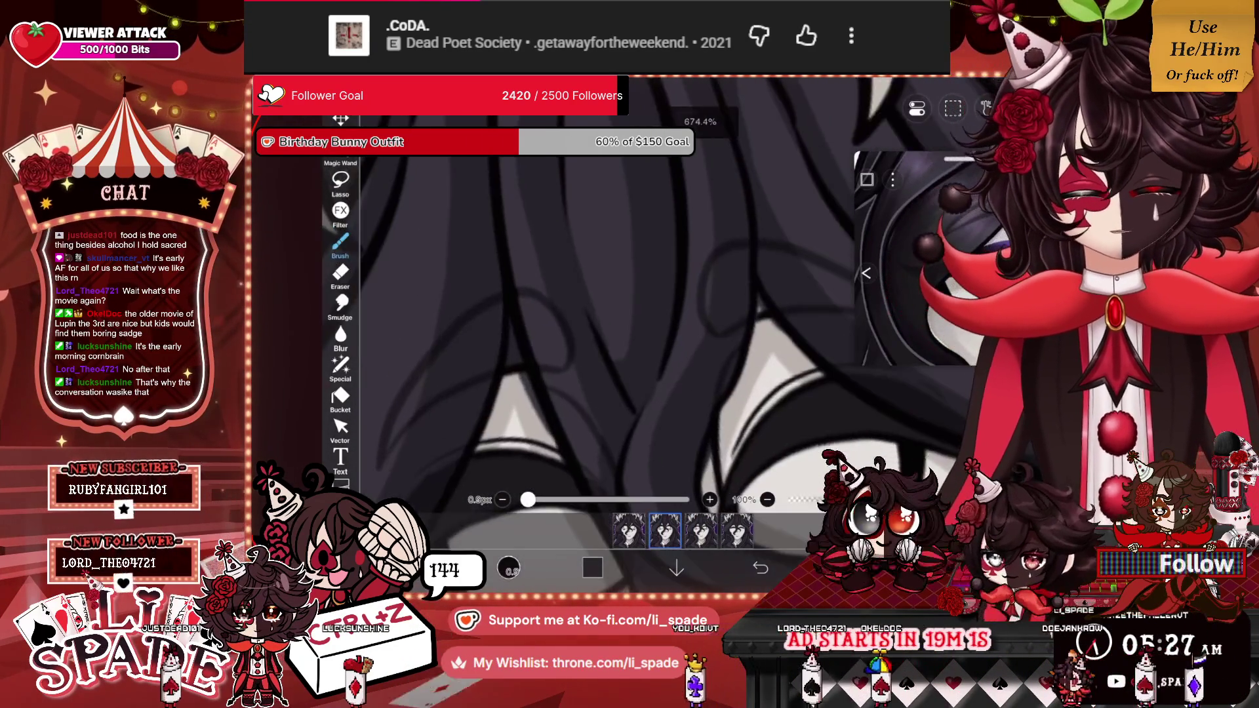
pyautogui.scroll(3, 590, 328)
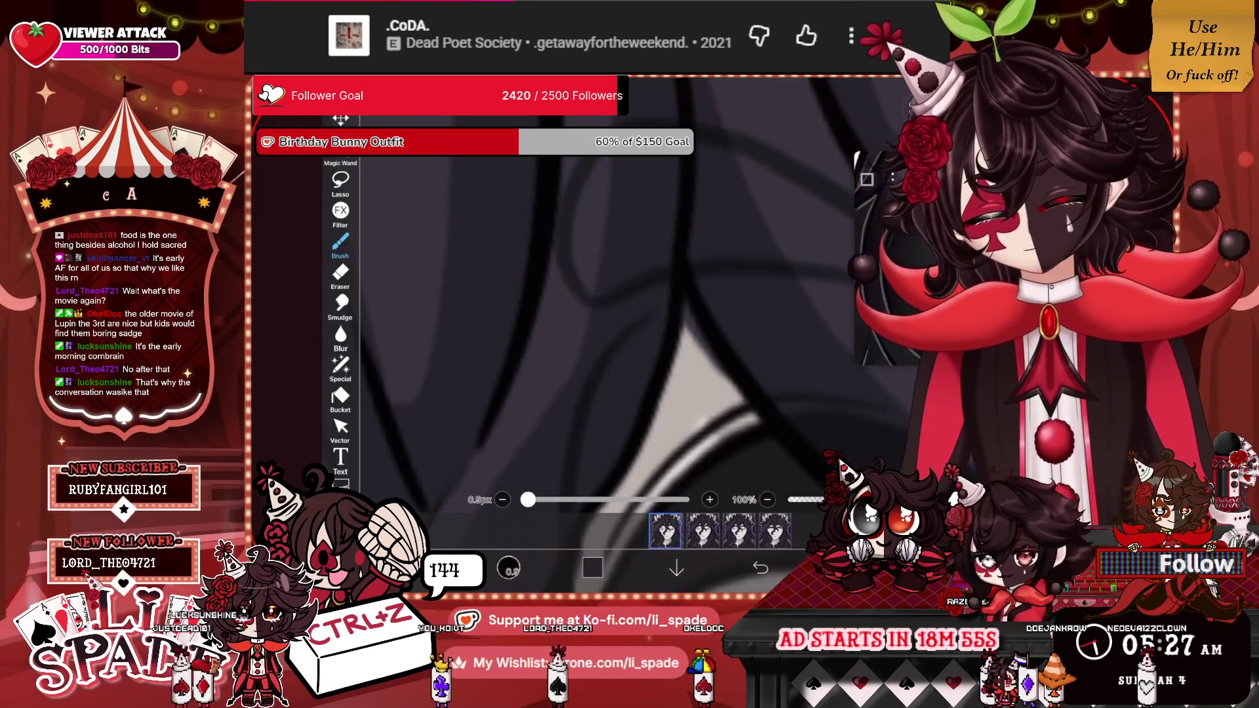
pyautogui.scroll(-3, 590, 327)
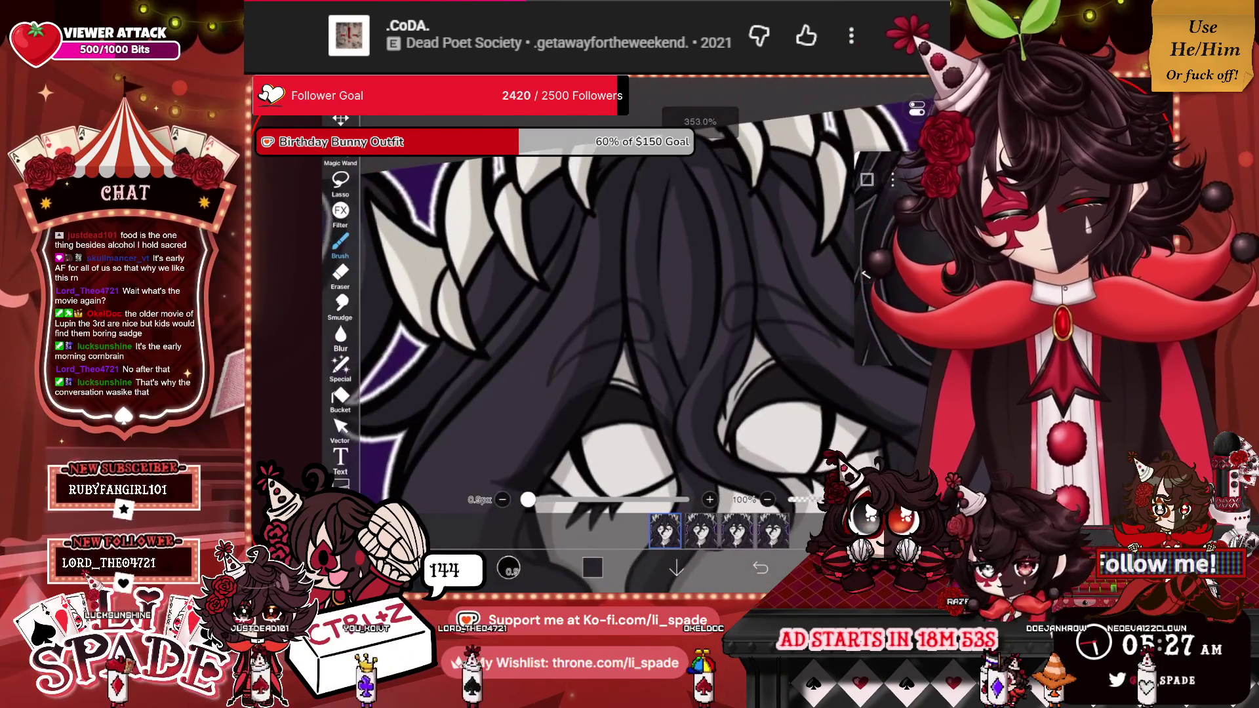
pyautogui.scroll(3, 590, 328)
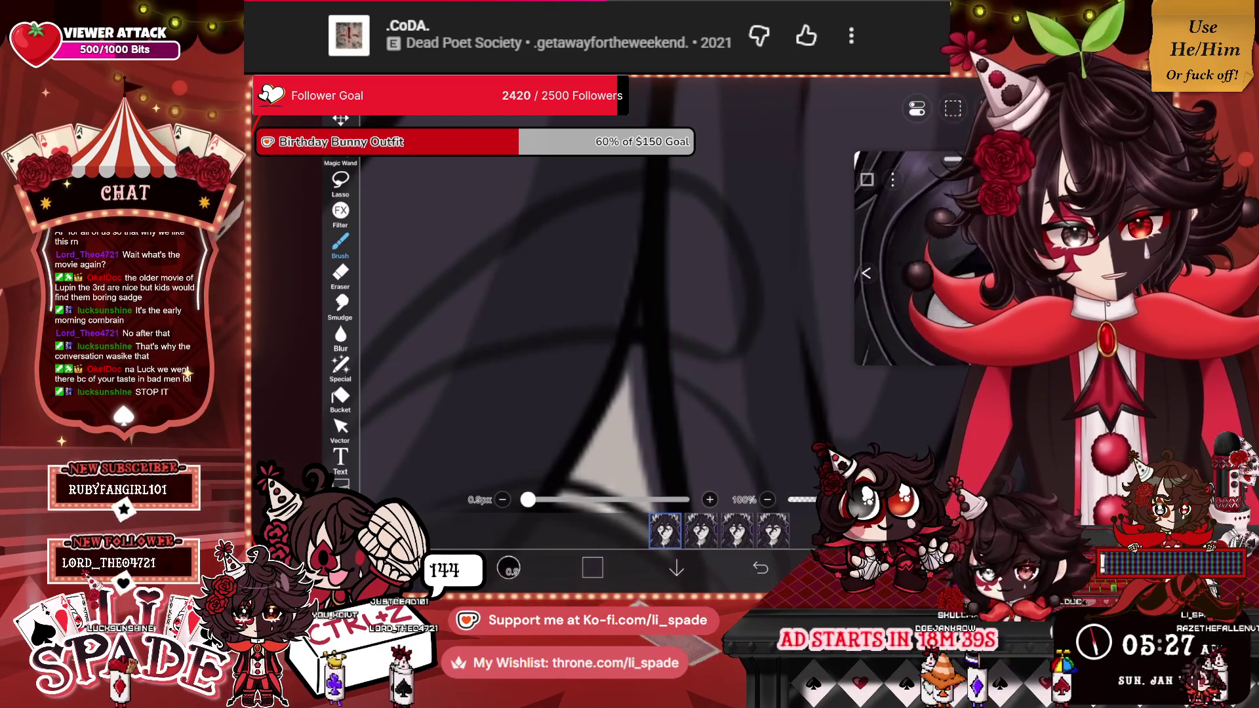
pyautogui.scroll(-3, 590, 315)
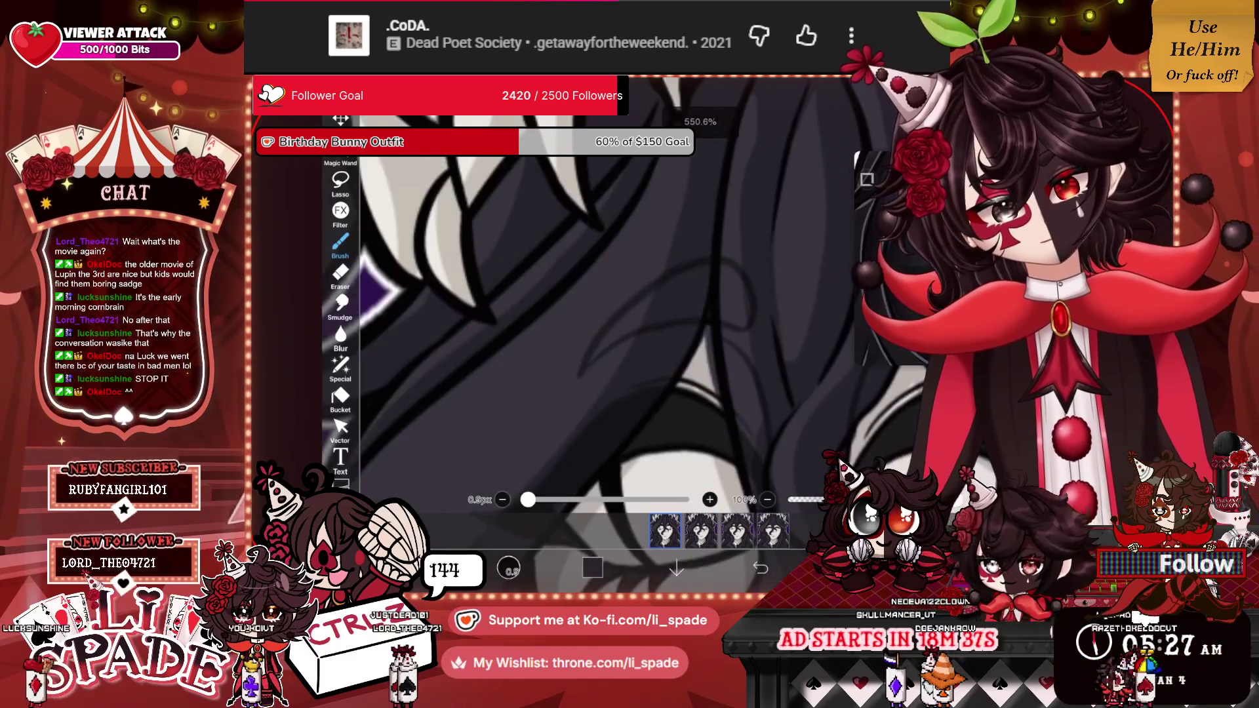
pyautogui.scroll(-5, 656, 315)
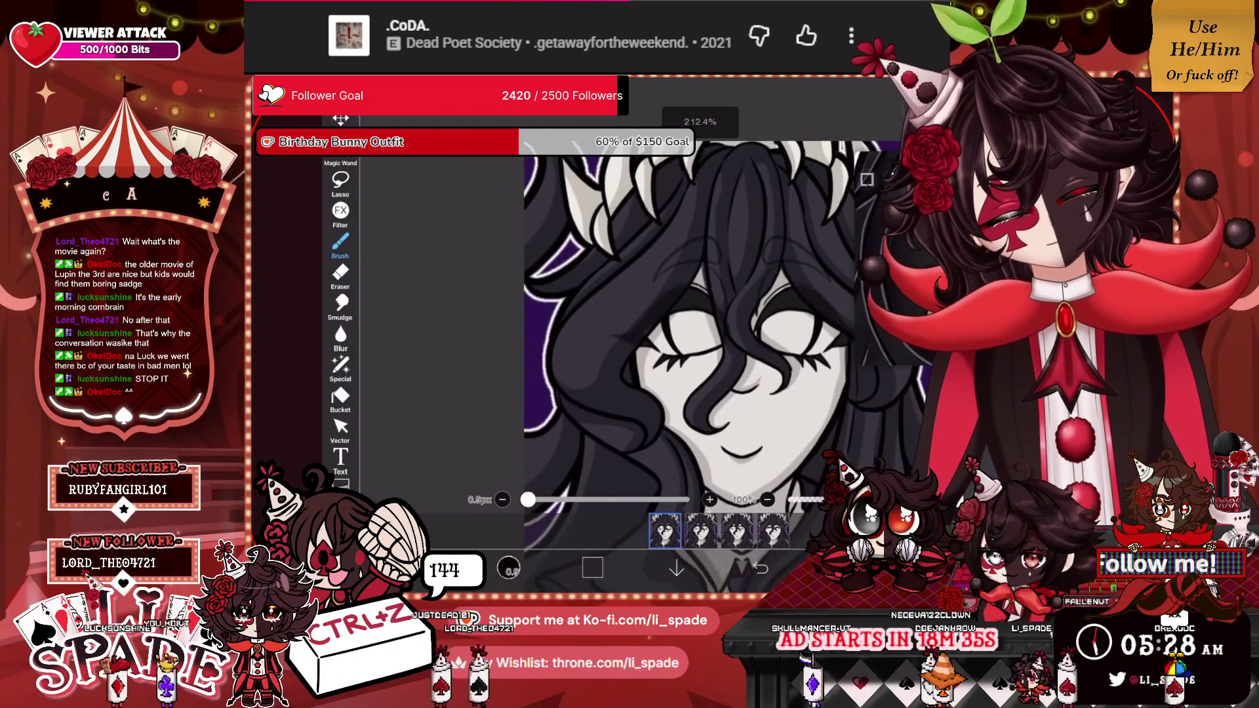
pyautogui.scroll(1, 715, 322)
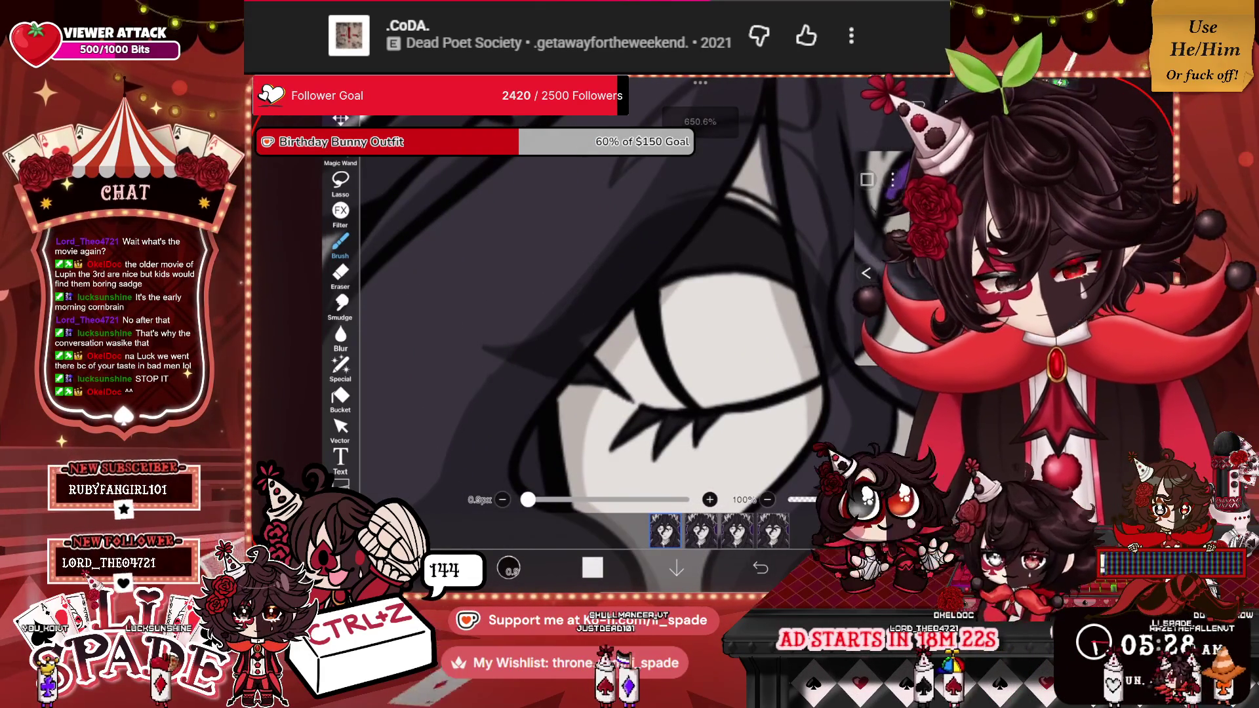
# Paint pale colour along the eyelid and across the eye white's left-to-right span.
pyautogui.moveTo(594, 349)
pyautogui.mouseDown()
pyautogui.moveTo(656, 405)
pyautogui.moveTo(806, 382)
pyautogui.moveTo(799, 332)
pyautogui.moveTo(764, 283)
pyautogui.moveTo(659, 292)
pyautogui.moveTo(600, 351)
pyautogui.moveTo(656, 394)
pyautogui.mouseUp()
pyautogui.moveTo(672, 299)
pyautogui.mouseDown()
pyautogui.moveTo(679, 381)
pyautogui.moveTo(690, 392)
pyautogui.moveTo(692, 348)
pyautogui.moveTo(708, 393)
pyautogui.mouseUp()
pyautogui.moveTo(712, 289)
pyautogui.mouseDown()
pyautogui.moveTo(728, 390)
pyautogui.moveTo(754, 384)
pyautogui.mouseUp()
pyautogui.moveTo(768, 294)
pyautogui.mouseDown()
pyautogui.moveTo(777, 377)
pyautogui.moveTo(794, 361)
pyautogui.moveTo(797, 380)
pyautogui.mouseUp()
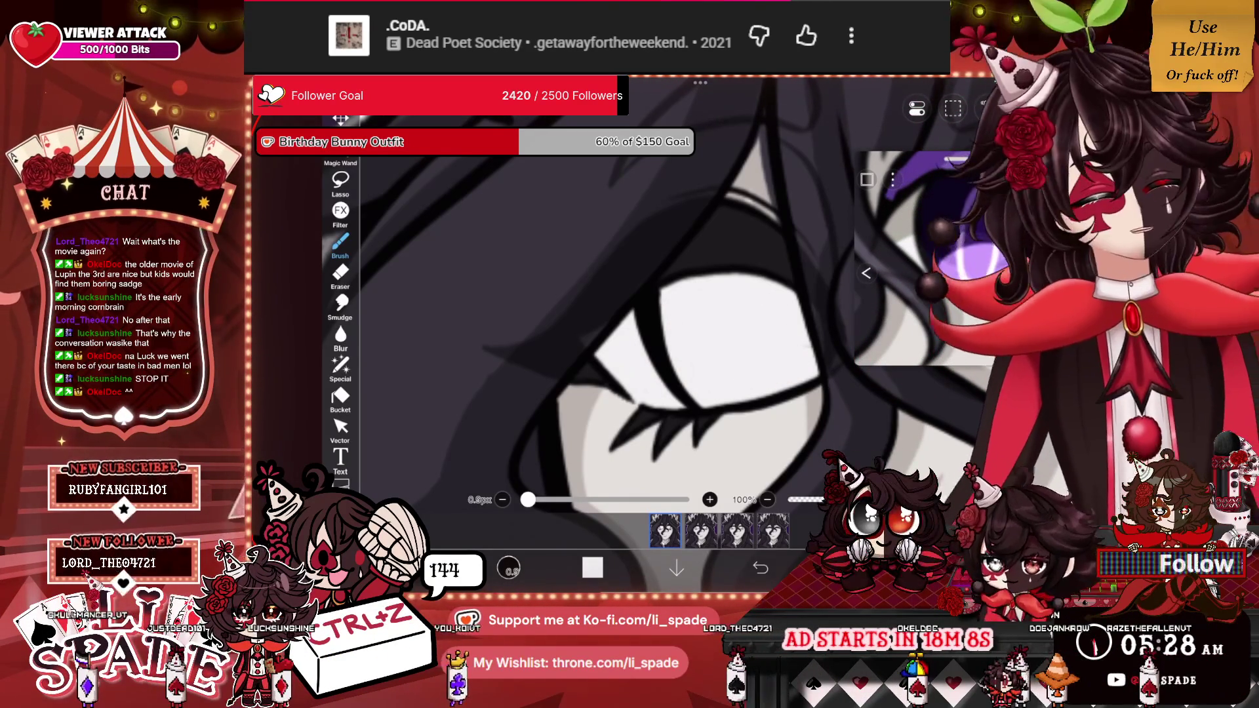
pyautogui.scroll(-3, 630, 328)
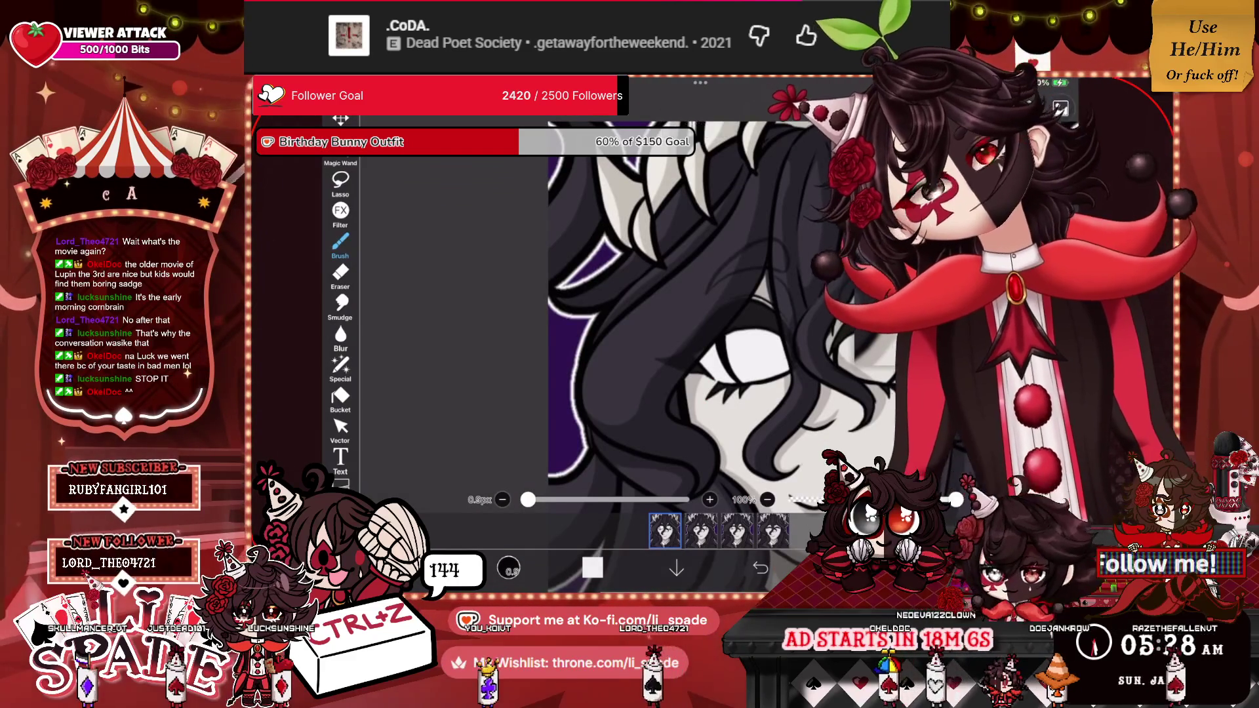
pyautogui.scroll(3, 629, 315)
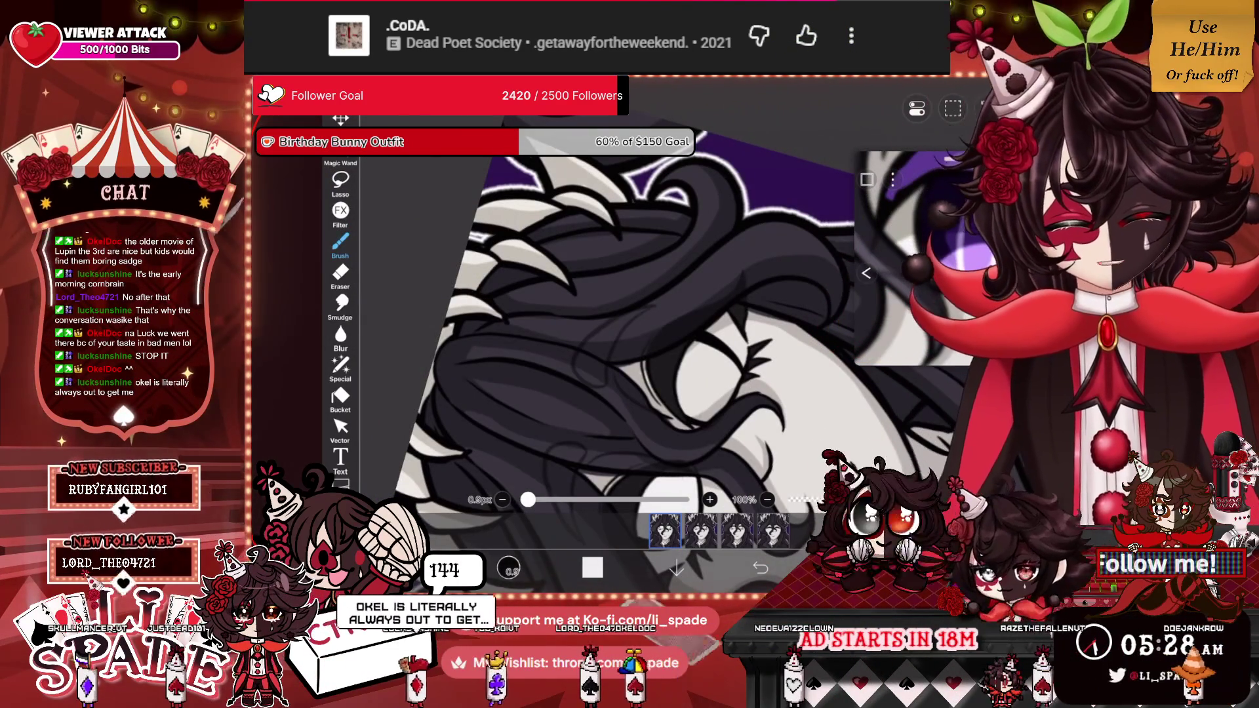
pyautogui.scroll(3, 629, 327)
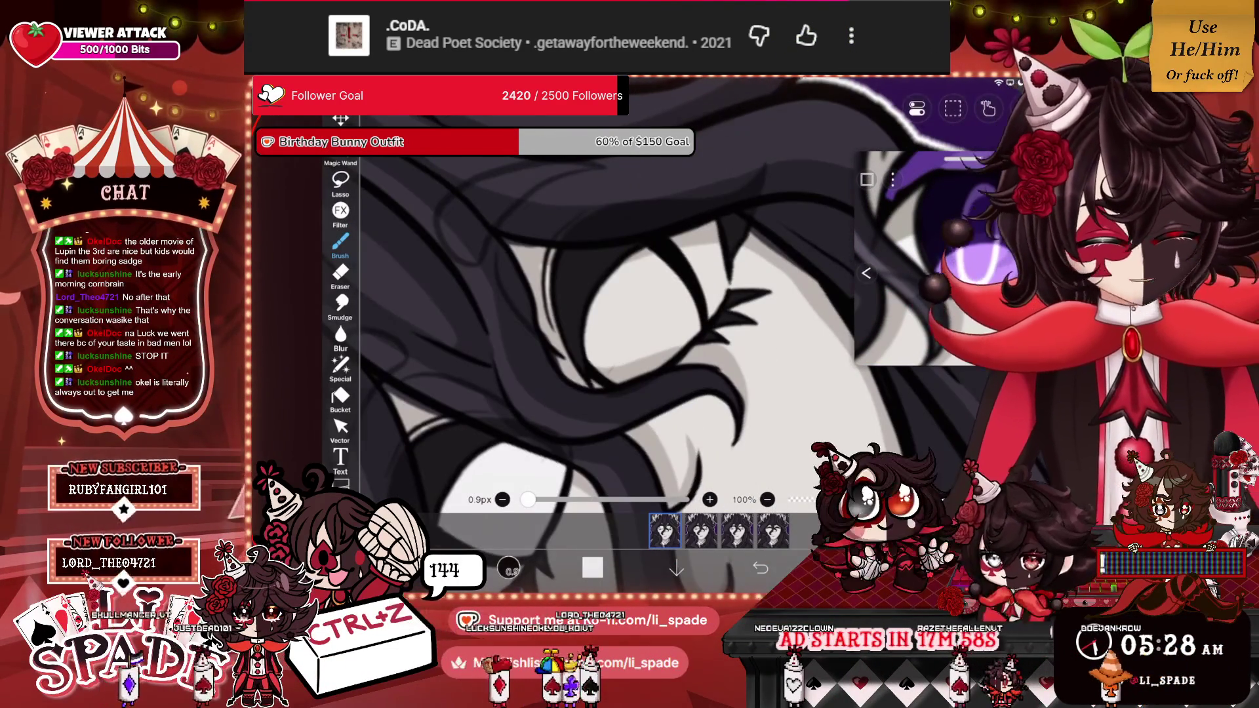
pyautogui.scroll(2, 630, 328)
# Brighten the lower and upper parts of the eye white with pale paint.
pyautogui.moveTo(544, 305); pyautogui.dragTo(524, 341)
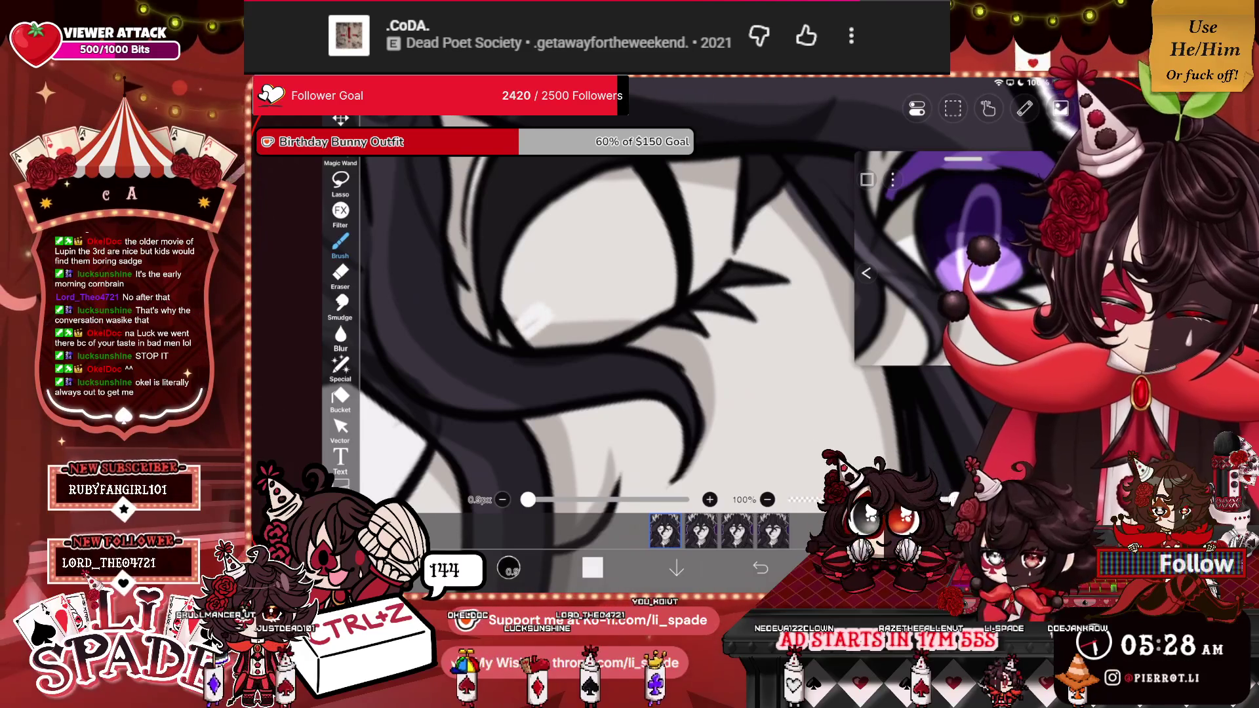
pyautogui.moveTo(528, 236)
pyautogui.mouseDown()
pyautogui.moveTo(508, 341)
pyautogui.moveTo(524, 308)
pyautogui.mouseUp()
pyautogui.moveTo(590, 256)
pyautogui.mouseDown()
pyautogui.moveTo(544, 305)
pyautogui.moveTo(531, 348)
pyautogui.mouseUp()
pyautogui.moveTo(623, 314); pyautogui.dragTo(548, 348)
pyautogui.moveTo(666, 295)
pyautogui.mouseDown()
pyautogui.moveTo(555, 348)
pyautogui.moveTo(590, 345)
pyautogui.mouseUp()
pyautogui.moveTo(692, 291)
pyautogui.mouseDown()
pyautogui.moveTo(715, 265)
pyautogui.moveTo(731, 191)
pyautogui.moveTo(722, 161)
pyautogui.moveTo(535, 232)
pyautogui.mouseUp()
pyautogui.moveTo(632, 167); pyautogui.dragTo(589, 182)
pyautogui.moveTo(723, 169); pyautogui.dragTo(684, 178)
pyautogui.moveTo(644, 189); pyautogui.dragTo(534, 260)
# Cover the remaining dull spots so the eye white is fully pale, then reopen the layer list.
pyautogui.moveTo(610, 210); pyautogui.dragTo(581, 243)
pyautogui.moveTo(646, 194); pyautogui.dragTo(580, 256)
pyautogui.moveTo(659, 217); pyautogui.dragTo(584, 291)
pyautogui.moveTo(715, 177); pyautogui.dragTo(685, 203)
pyautogui.moveTo(662, 220); pyautogui.dragTo(587, 308)
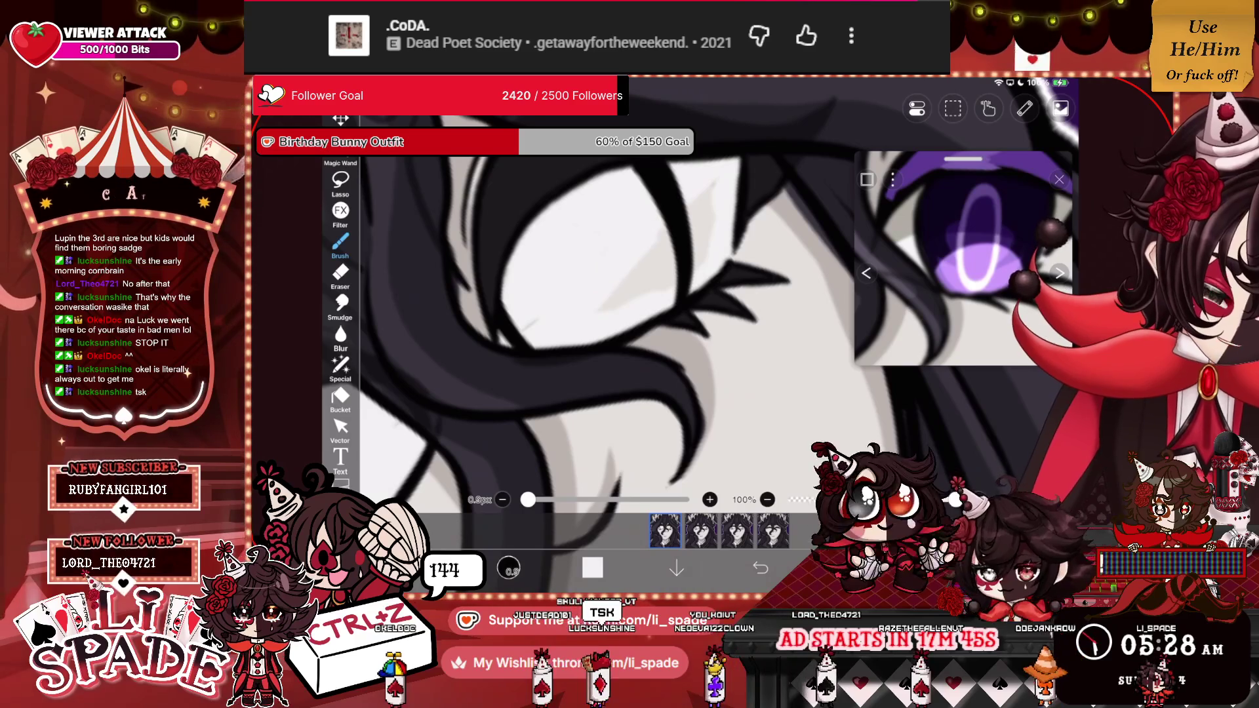
pyautogui.moveTo(708, 193); pyautogui.dragTo(693, 220)
pyautogui.moveTo(666, 230); pyautogui.dragTo(600, 308)
pyautogui.moveTo(712, 205); pyautogui.dragTo(694, 238)
pyautogui.moveTo(672, 253); pyautogui.dragTo(627, 302)
pyautogui.moveTo(711, 226); pyautogui.dragTo(694, 261)
pyautogui.moveTo(674, 274); pyautogui.dragTo(664, 290)
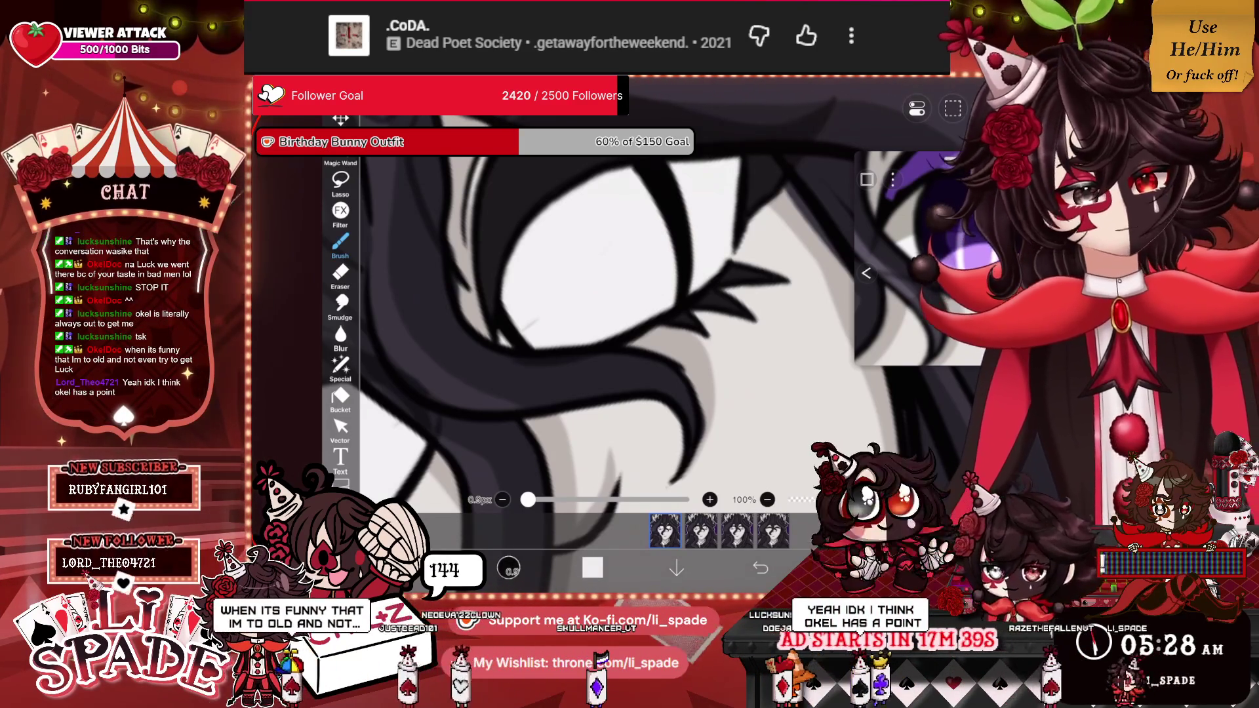
pyautogui.click(866, 273)
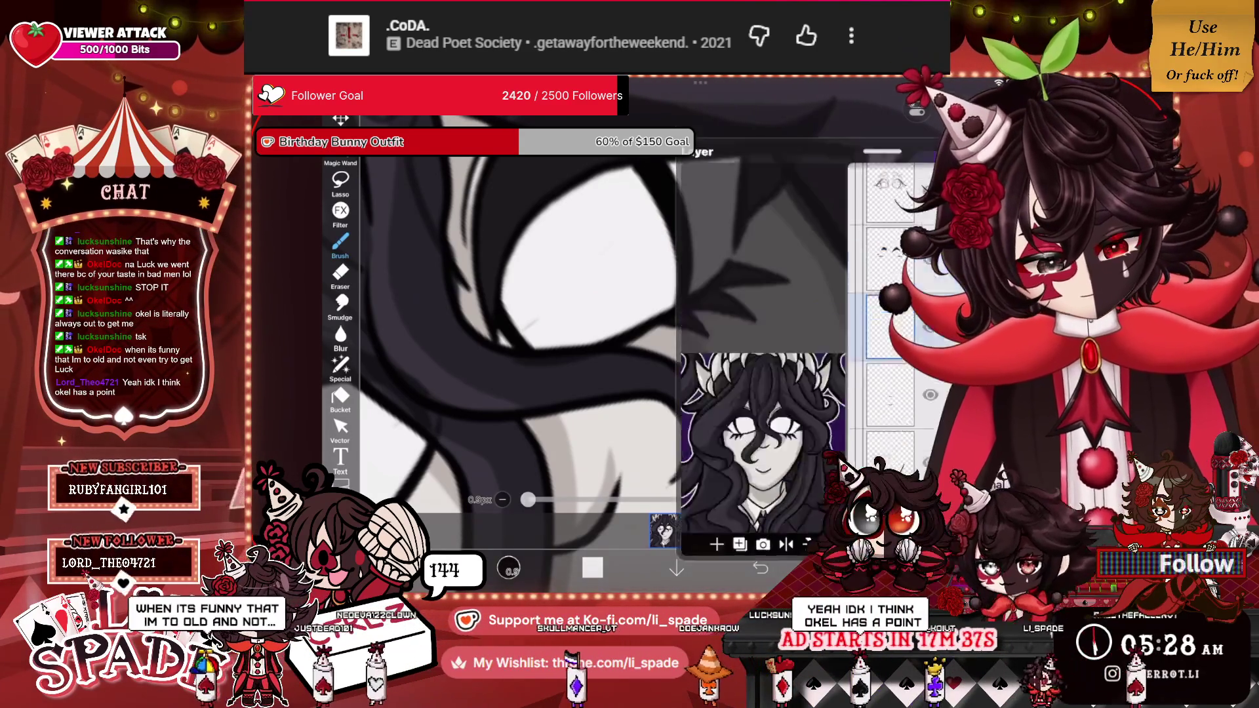
# Select the closed-eye layer and return to the canvas.
pyautogui.scroll(2, 890, 279)
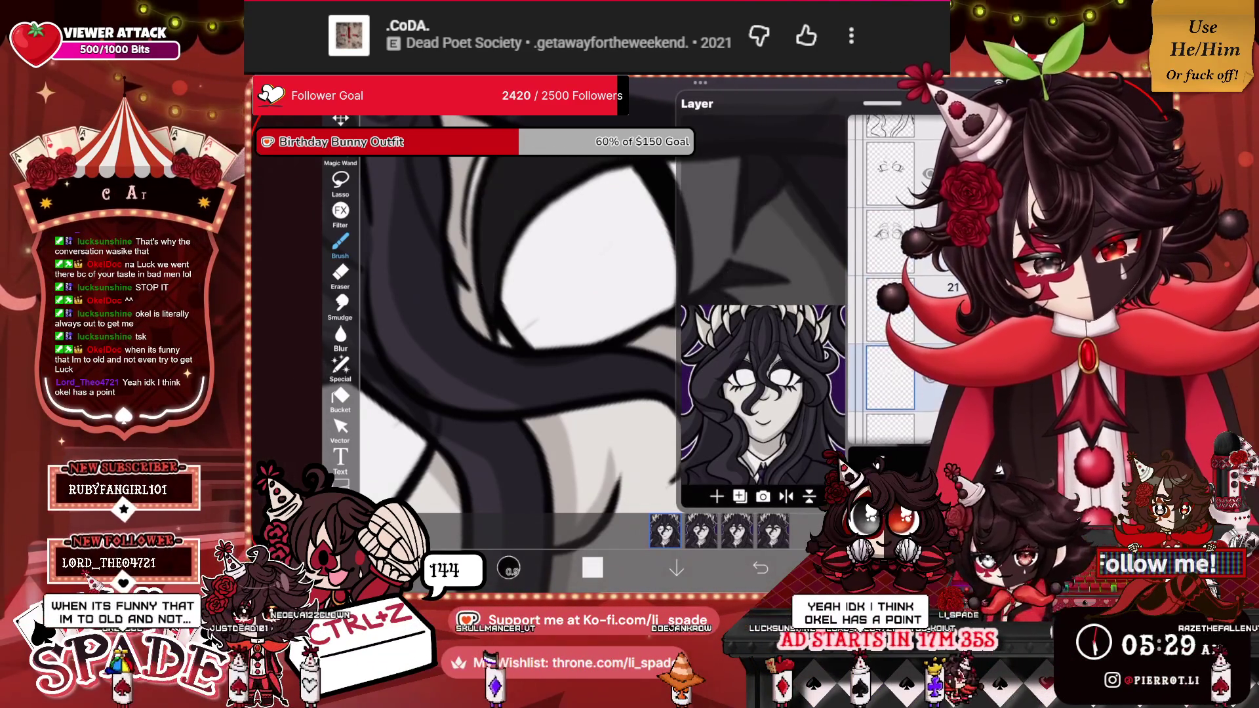
pyautogui.click(890, 172)
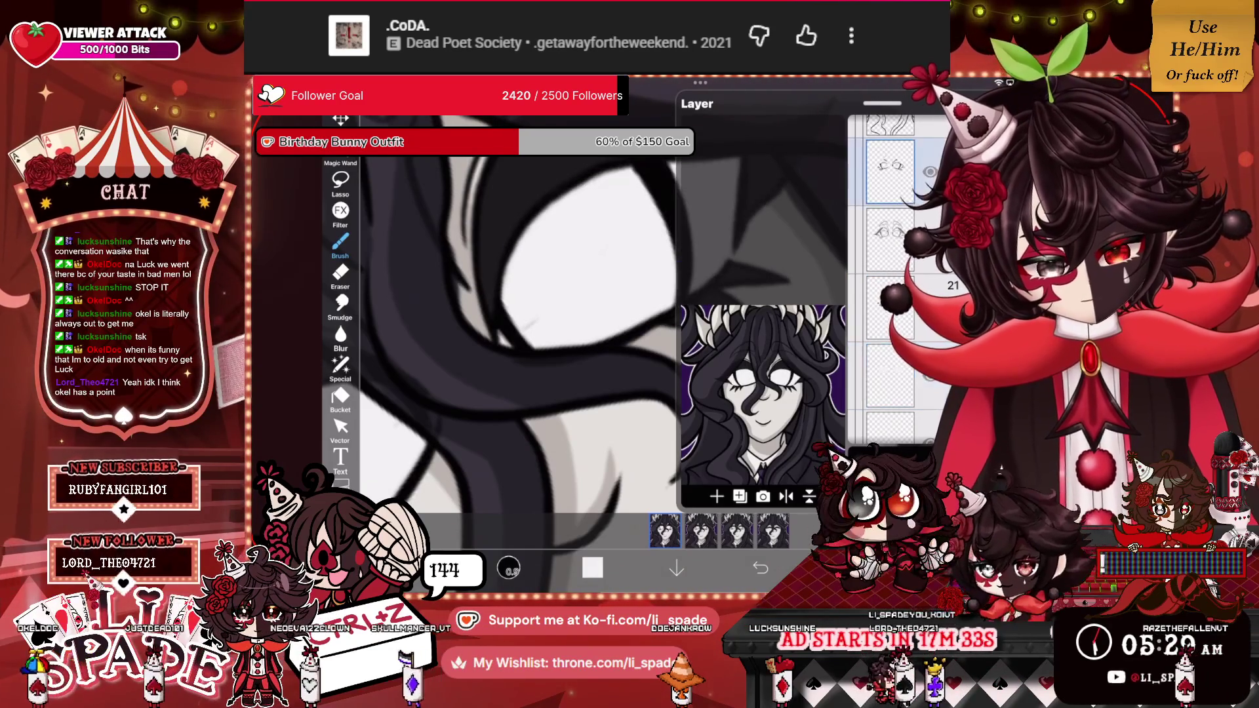
pyautogui.click(524, 328)
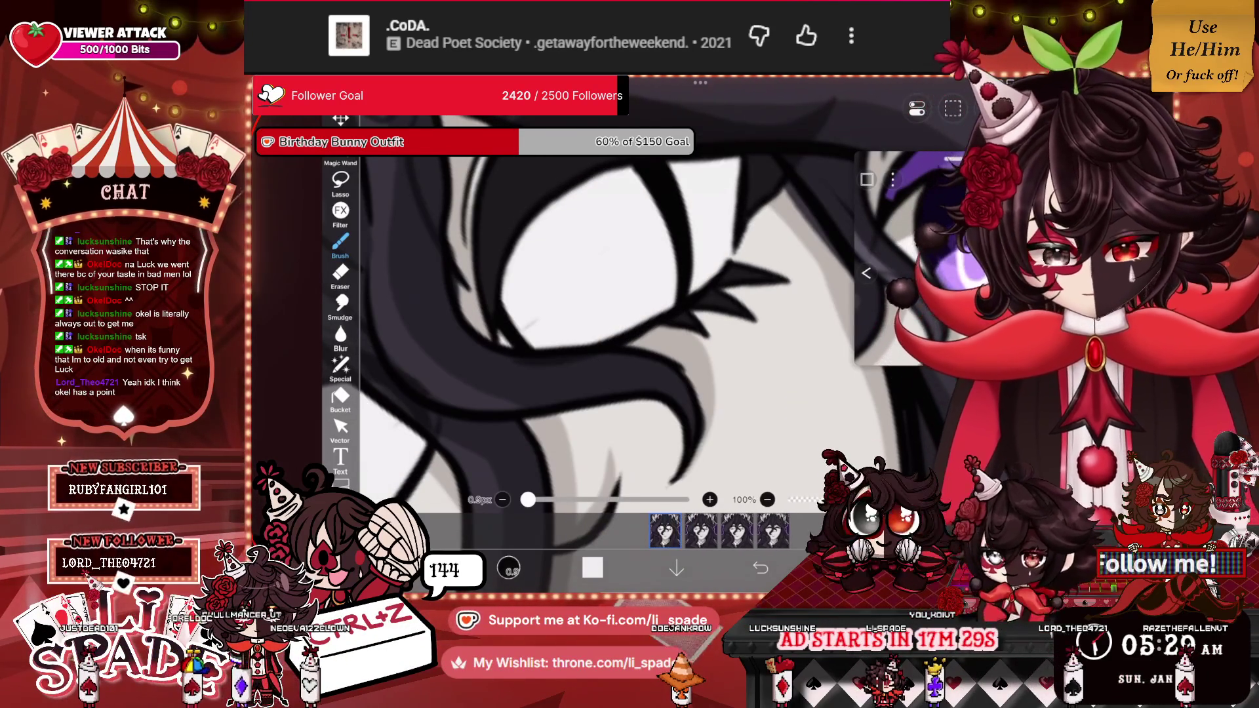
# Switch to the Eraser, undo the misplaced erase stroke, and set eraser size to 1.4px.
pyautogui.click(340, 272)
pyautogui.scroll(2, 590, 328)
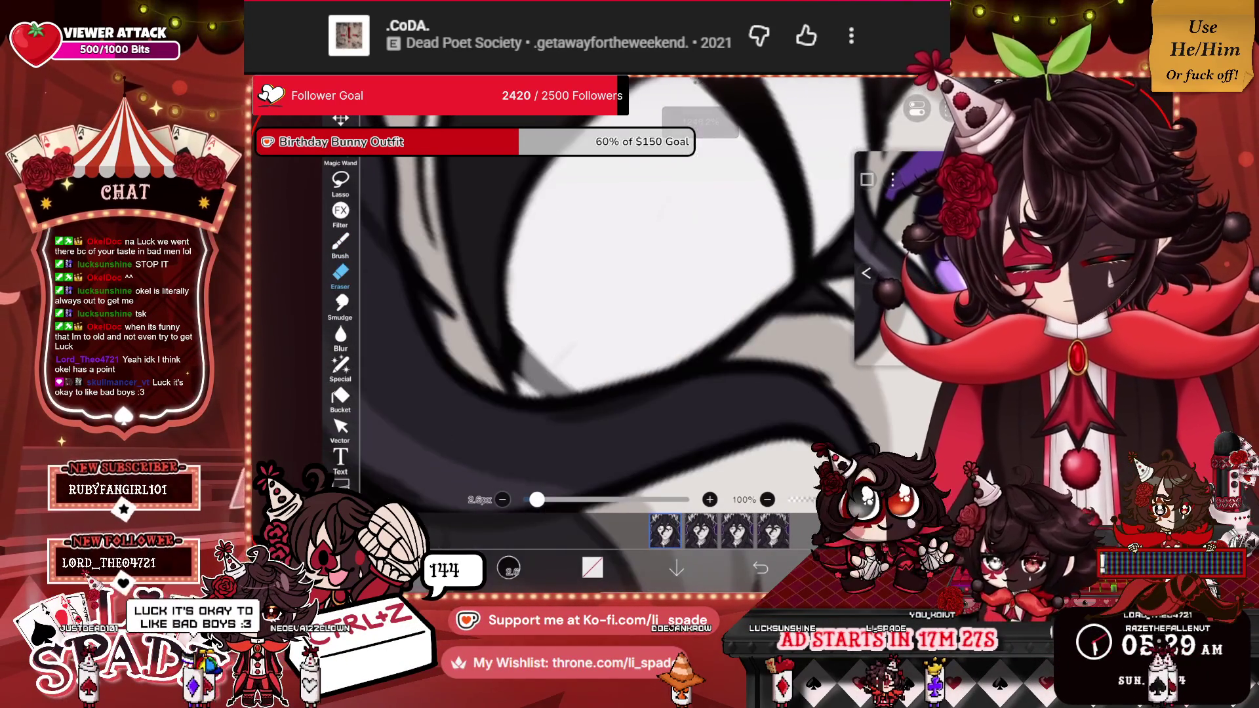
pyautogui.hotkey('ctrl', 'z')
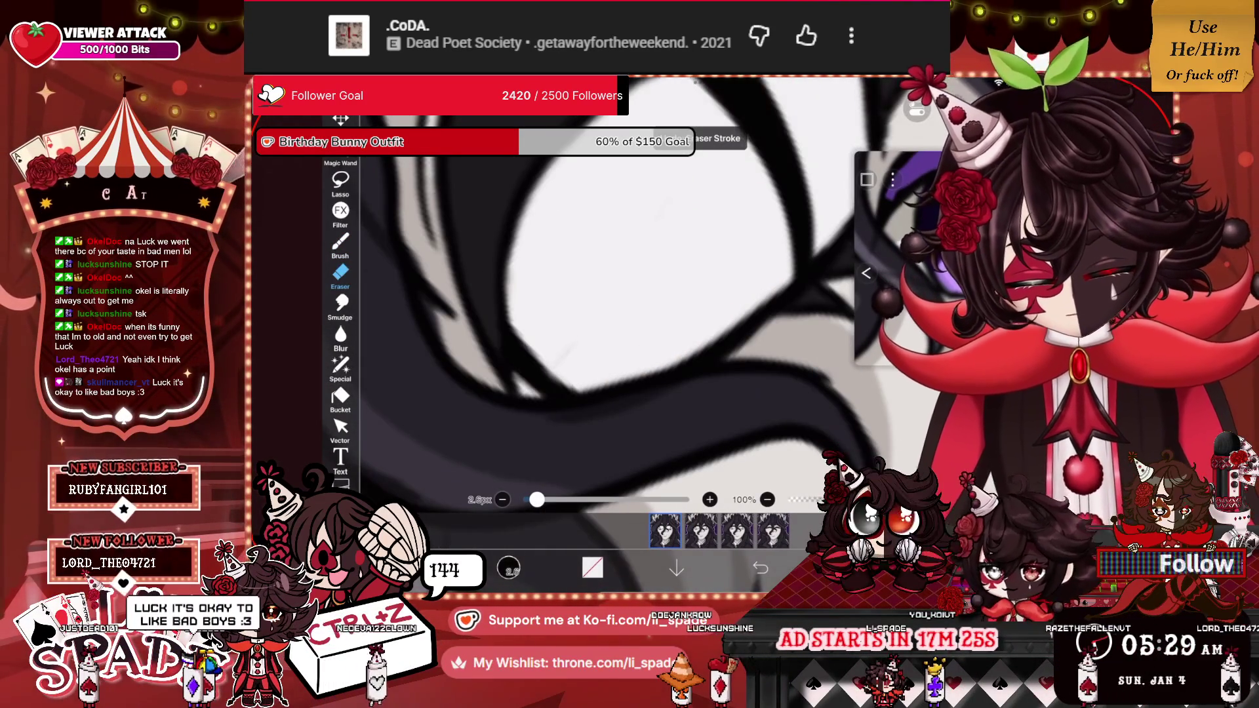
pyautogui.moveTo(537, 499); pyautogui.dragTo(530, 499)
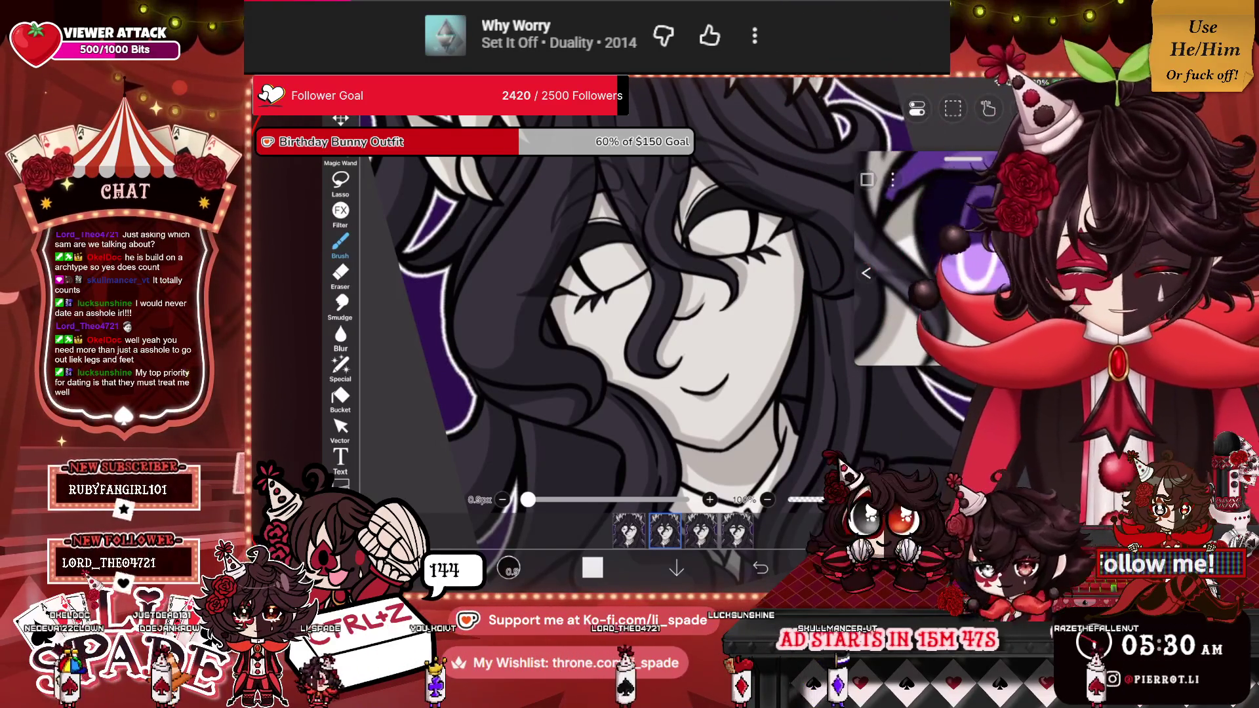
# Paint light grey tone over the eye-white of the closed eye.
pyautogui.scroll(5, 623, 315)
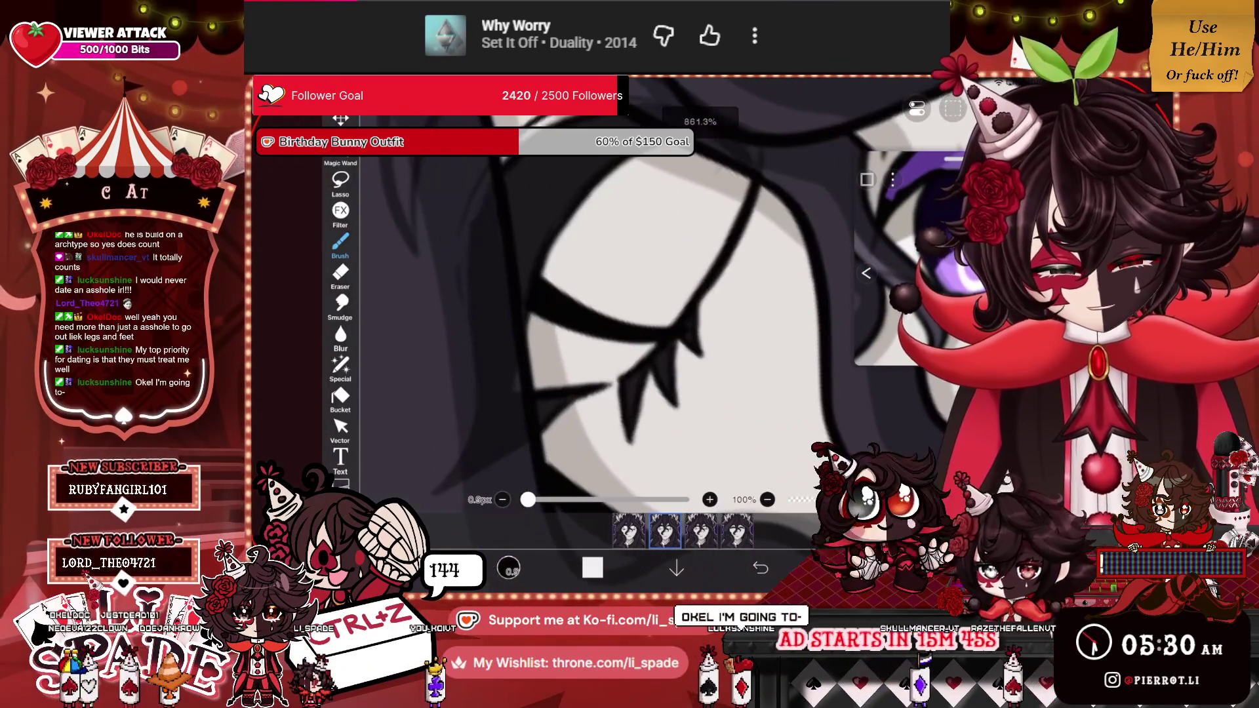
pyautogui.moveTo(533, 387)
pyautogui.mouseDown()
pyautogui.moveTo(597, 370)
pyautogui.moveTo(682, 303)
pyautogui.moveTo(748, 184)
pyautogui.moveTo(705, 160)
pyautogui.moveTo(636, 154)
pyautogui.moveTo(541, 282)
pyautogui.moveTo(535, 371)
pyautogui.moveTo(551, 322)
pyautogui.moveTo(649, 170)
pyautogui.moveTo(590, 276)
pyautogui.mouseUp()
pyautogui.moveTo(564, 364); pyautogui.dragTo(600, 249)
pyautogui.moveTo(669, 177); pyautogui.dragTo(623, 262)
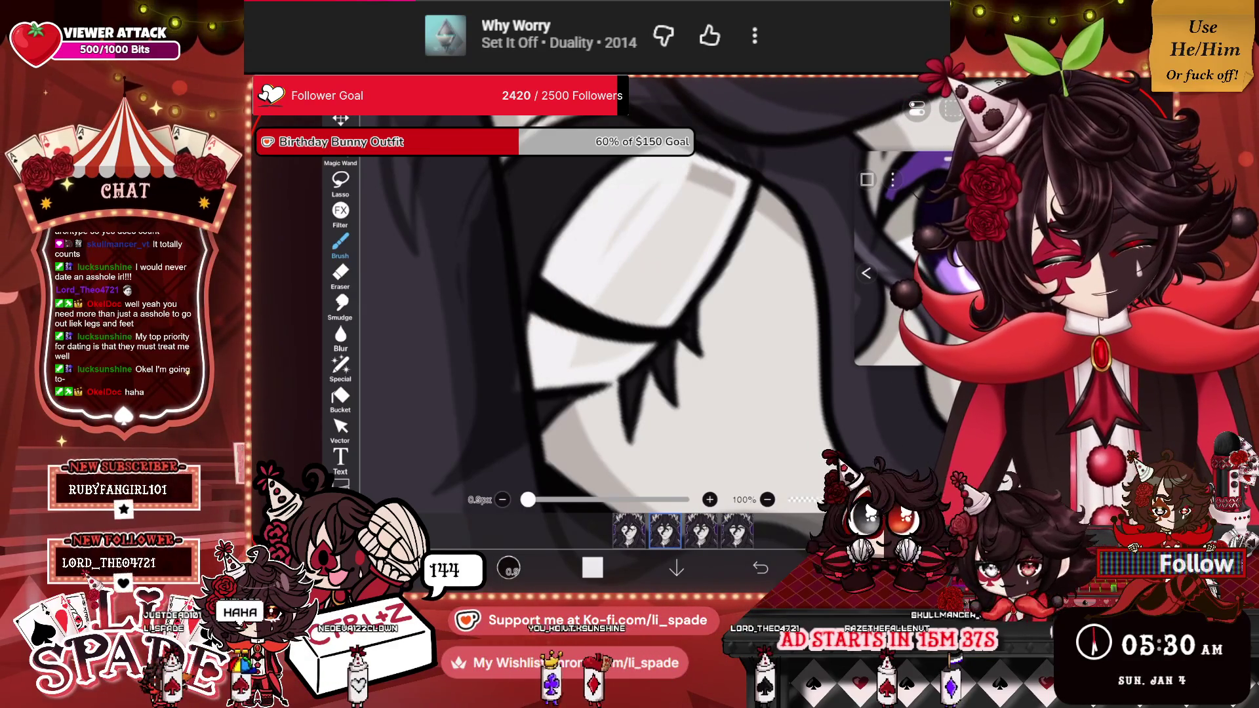
pyautogui.moveTo(581, 354); pyautogui.dragTo(633, 217)
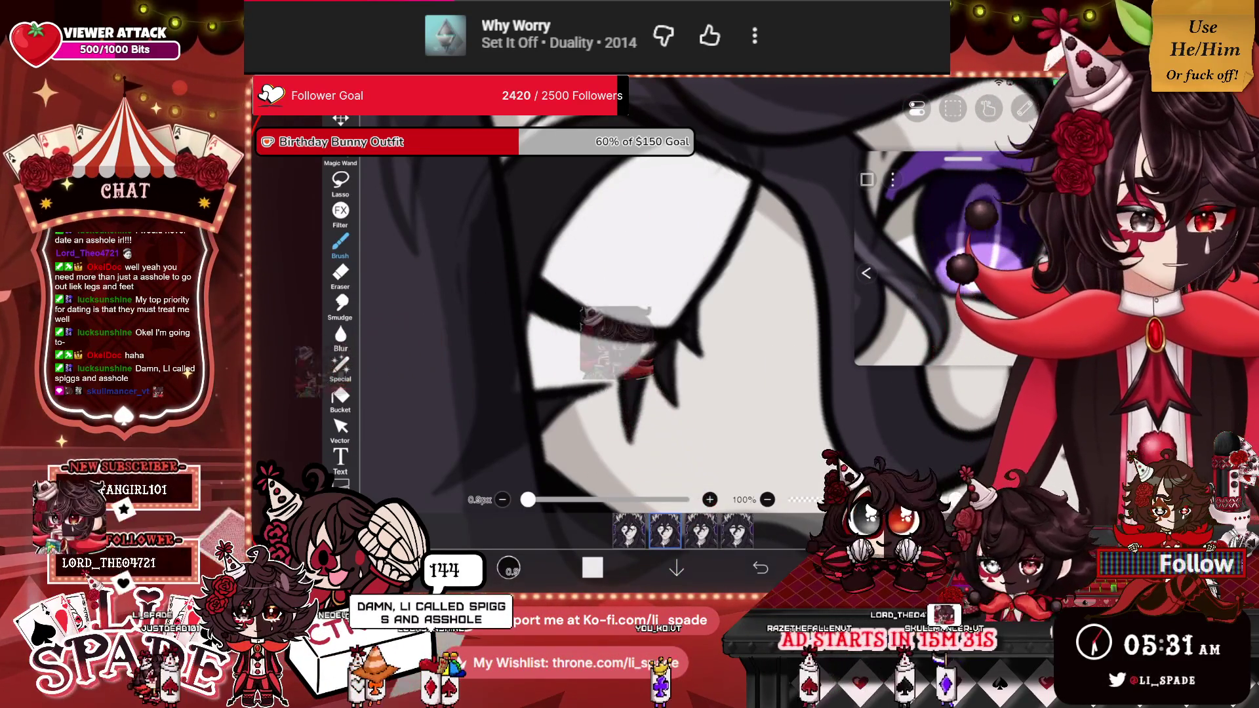
pyautogui.scroll(-3, 603, 314)
pyautogui.scroll(-5, 603, 315)
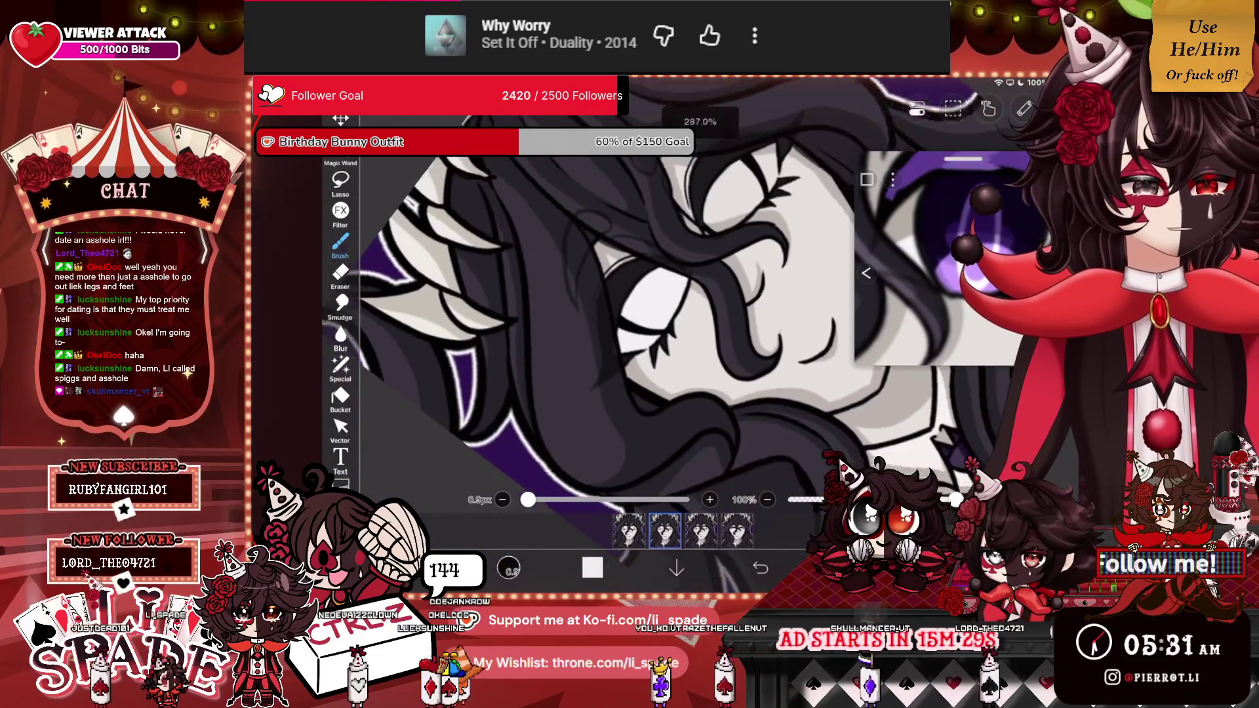
pyautogui.scroll(8, 603, 315)
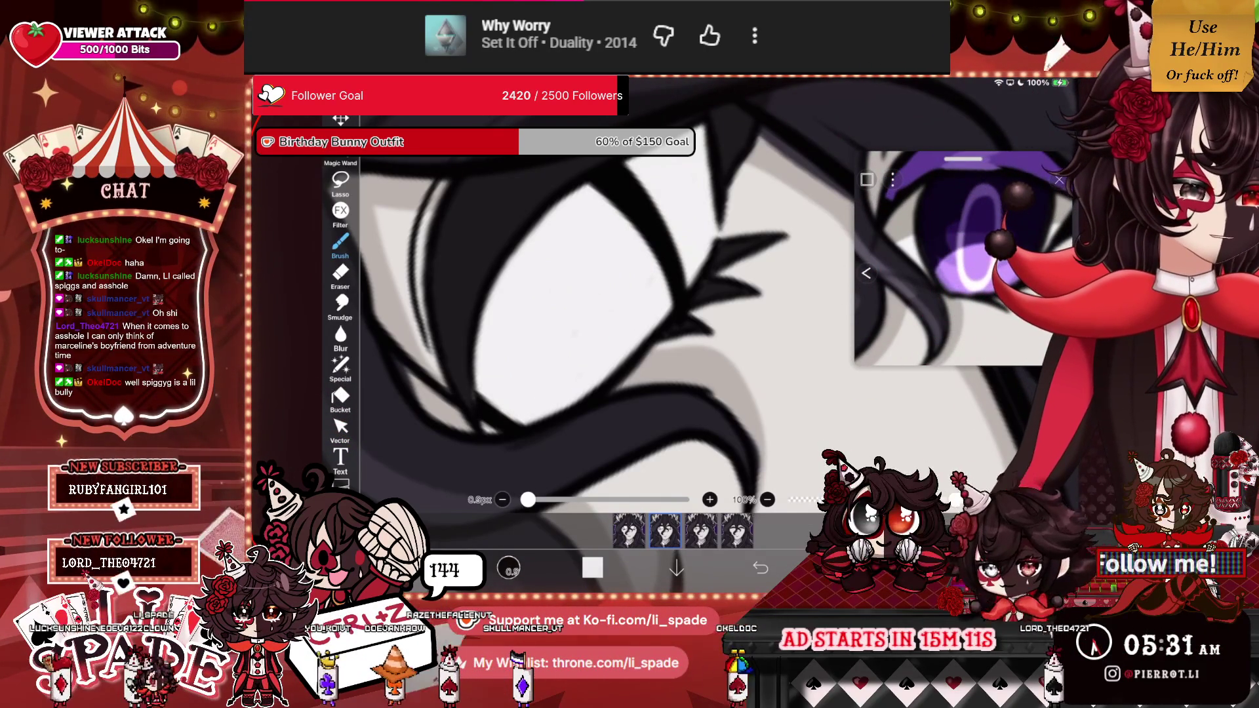
pyautogui.scroll(-5, 603, 328)
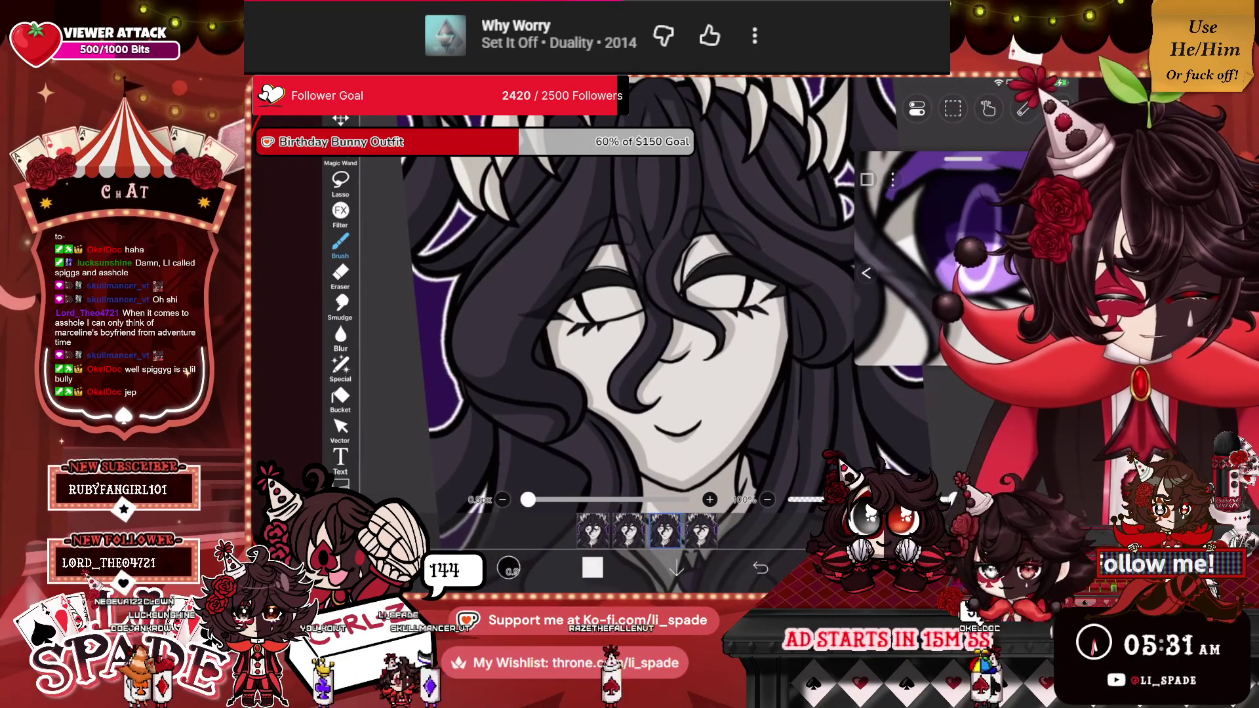
# Brush light grey highlights along the edge of the closed eye.
pyautogui.click(928, 567)
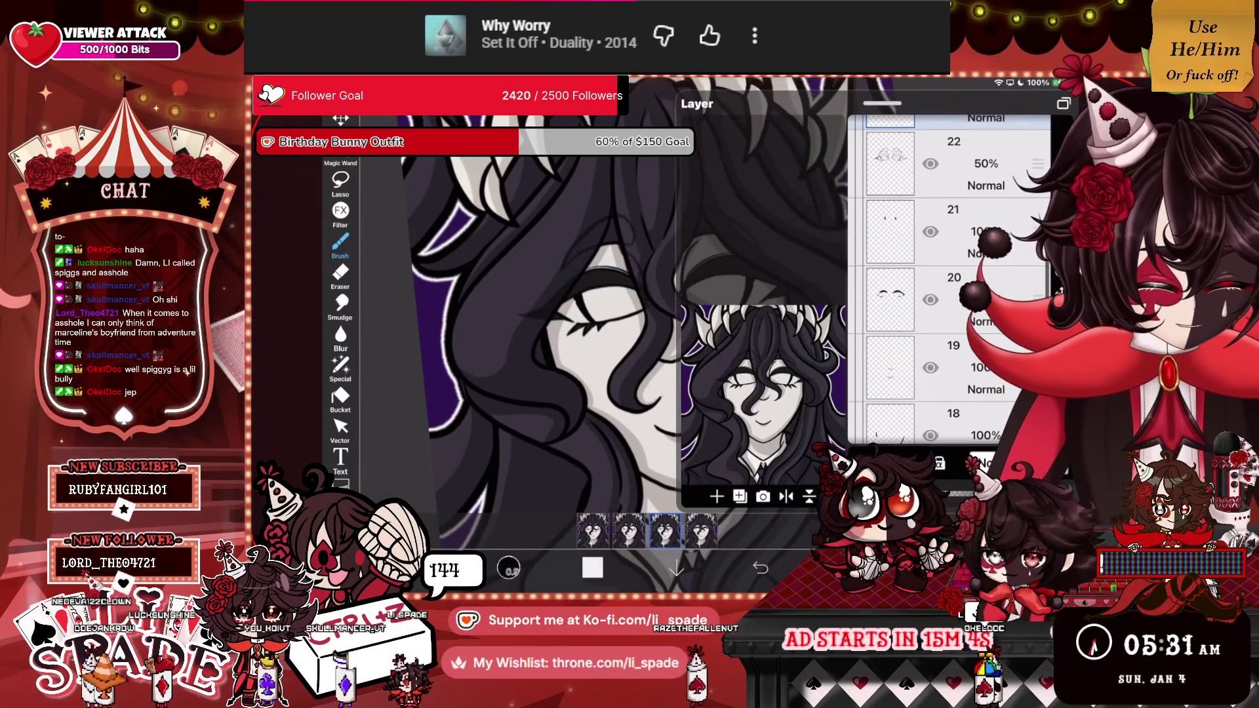
pyautogui.click(928, 567)
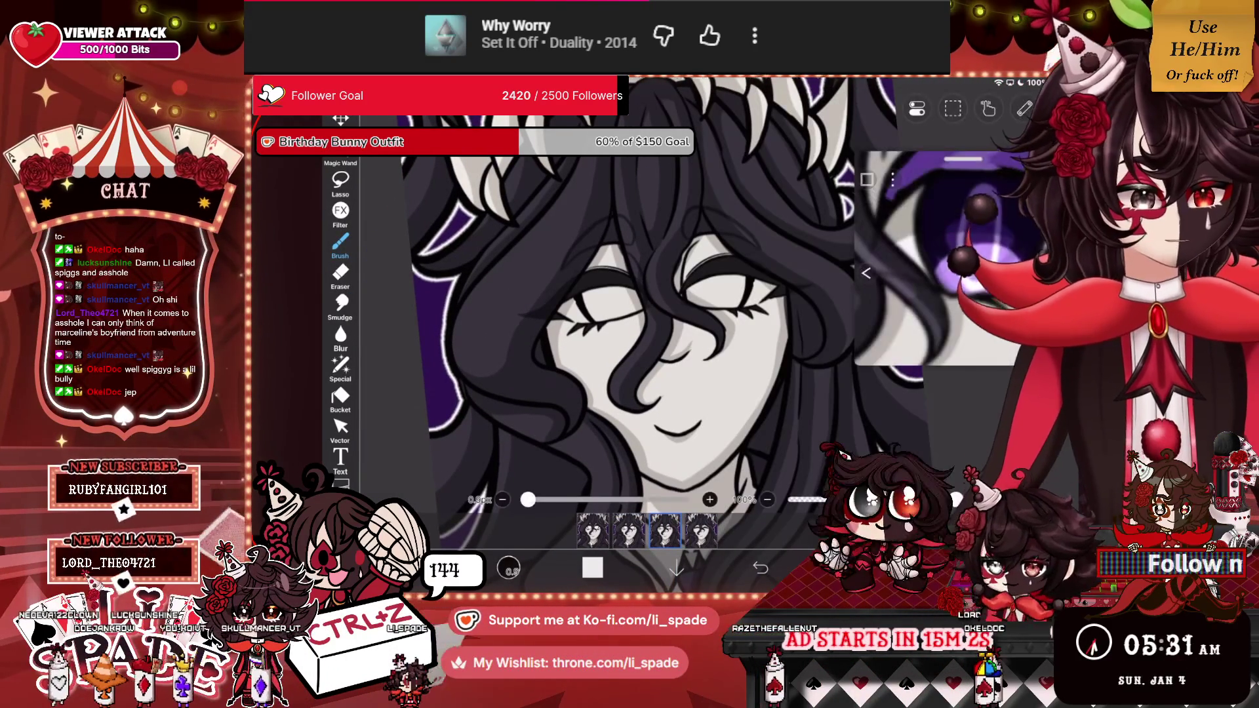
pyautogui.scroll(10, 655, 309)
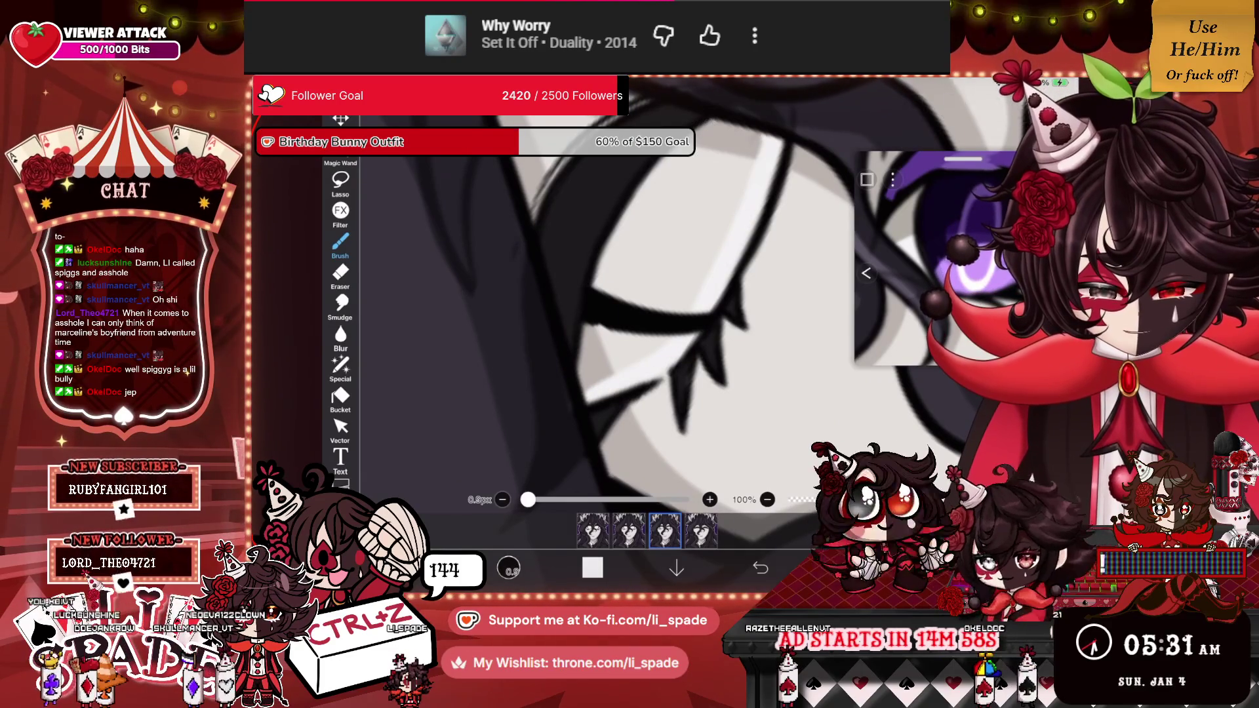
pyautogui.moveTo(587, 377)
pyautogui.mouseDown()
pyautogui.moveTo(617, 269)
pyautogui.moveTo(695, 145)
pyautogui.moveTo(617, 367)
pyautogui.mouseUp()
pyautogui.moveTo(655, 298)
pyautogui.mouseDown()
pyautogui.moveTo(728, 141)
pyautogui.moveTo(646, 357)
pyautogui.moveTo(754, 148)
pyautogui.mouseUp()
pyautogui.moveTo(705, 269); pyautogui.dragTo(663, 344)
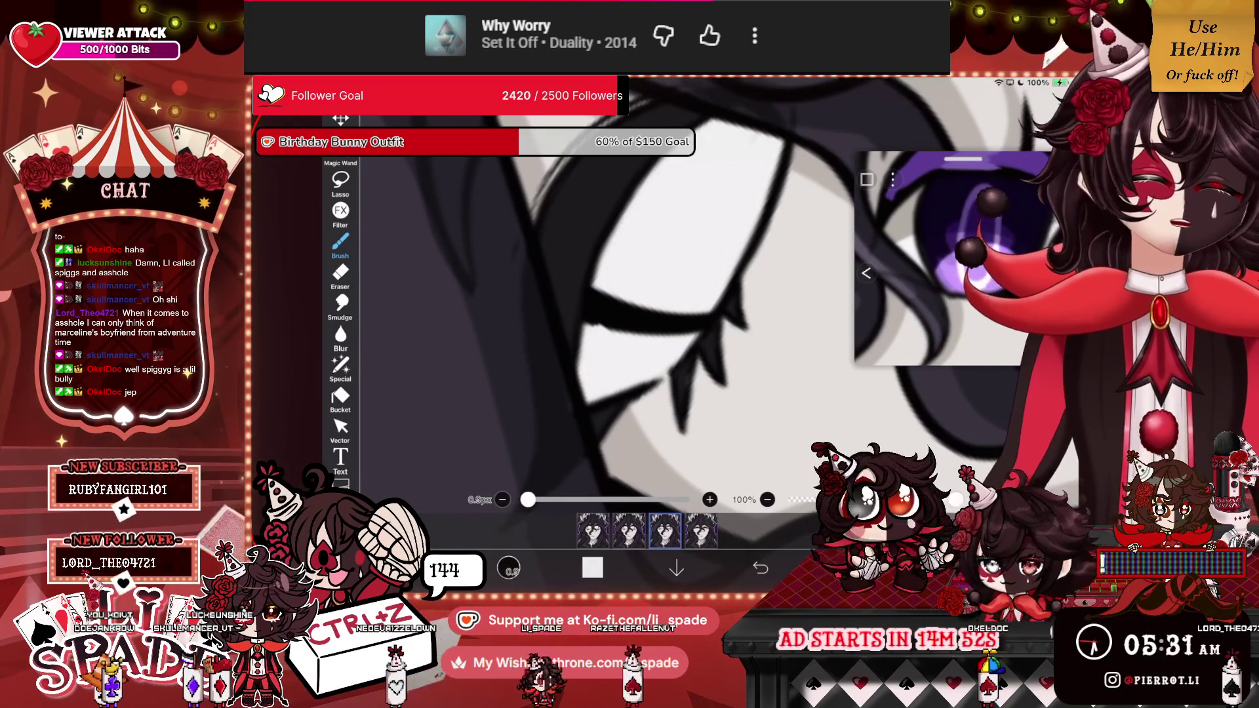
pyautogui.scroll(-3, 617, 322)
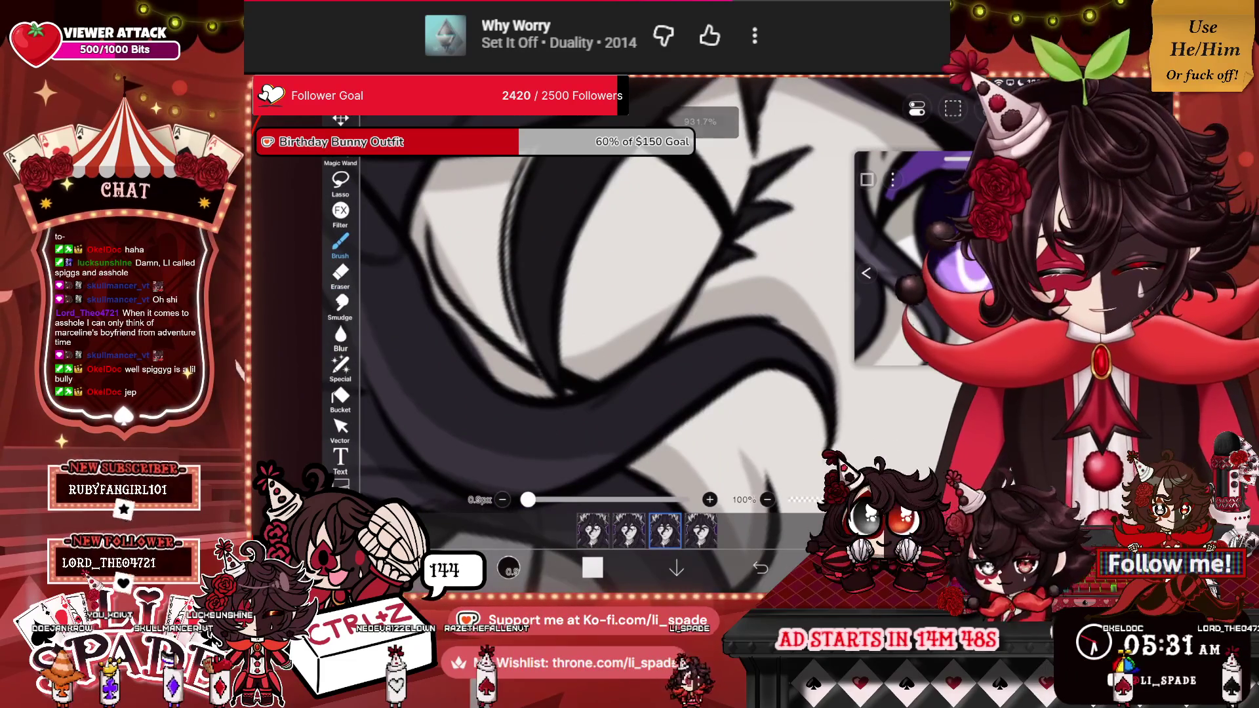
pyautogui.moveTo(590, 377)
pyautogui.mouseDown()
pyautogui.moveTo(663, 318)
pyautogui.moveTo(741, 131)
pyautogui.mouseUp()
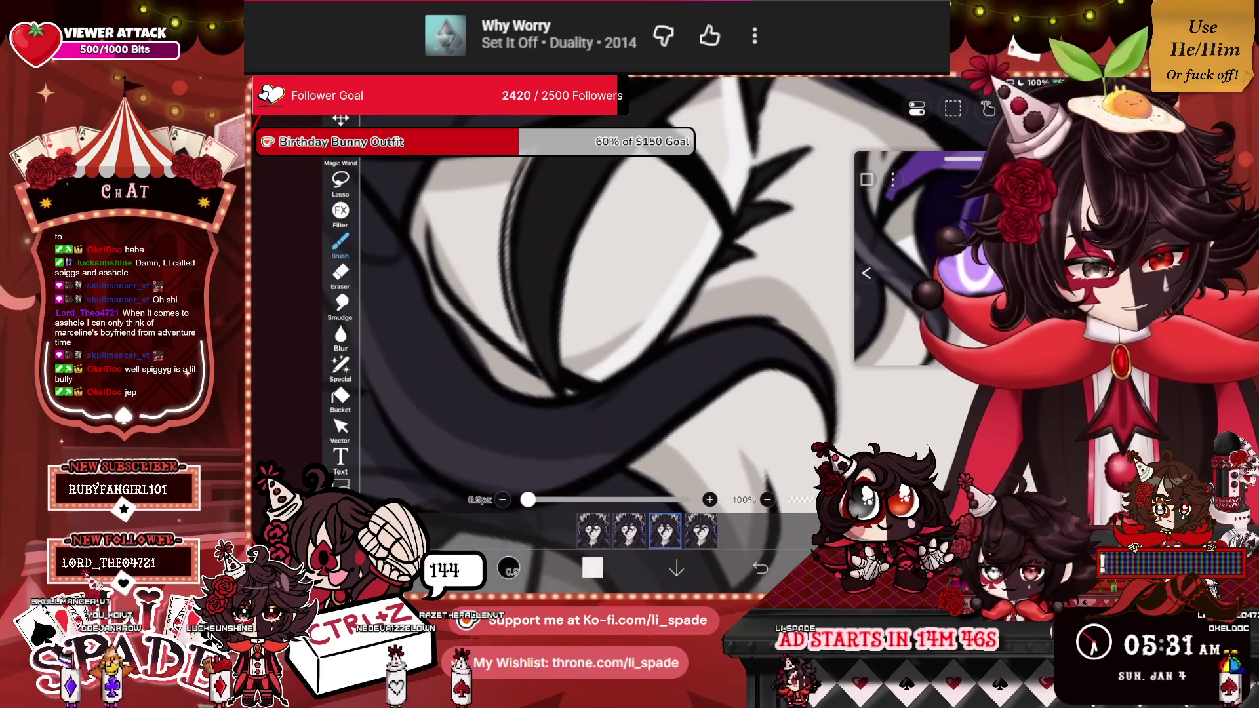
pyautogui.scroll(-2, 604, 314)
pyautogui.moveTo(705, 131)
pyautogui.mouseDown()
pyautogui.moveTo(653, 184)
pyautogui.moveTo(557, 348)
pyautogui.moveTo(570, 308)
pyautogui.moveTo(686, 151)
pyautogui.moveTo(583, 393)
pyautogui.mouseUp()
pyautogui.moveTo(686, 177)
pyautogui.mouseDown()
pyautogui.moveTo(617, 367)
pyautogui.moveTo(623, 341)
pyautogui.mouseUp()
pyautogui.moveTo(684, 253); pyautogui.dragTo(659, 300)
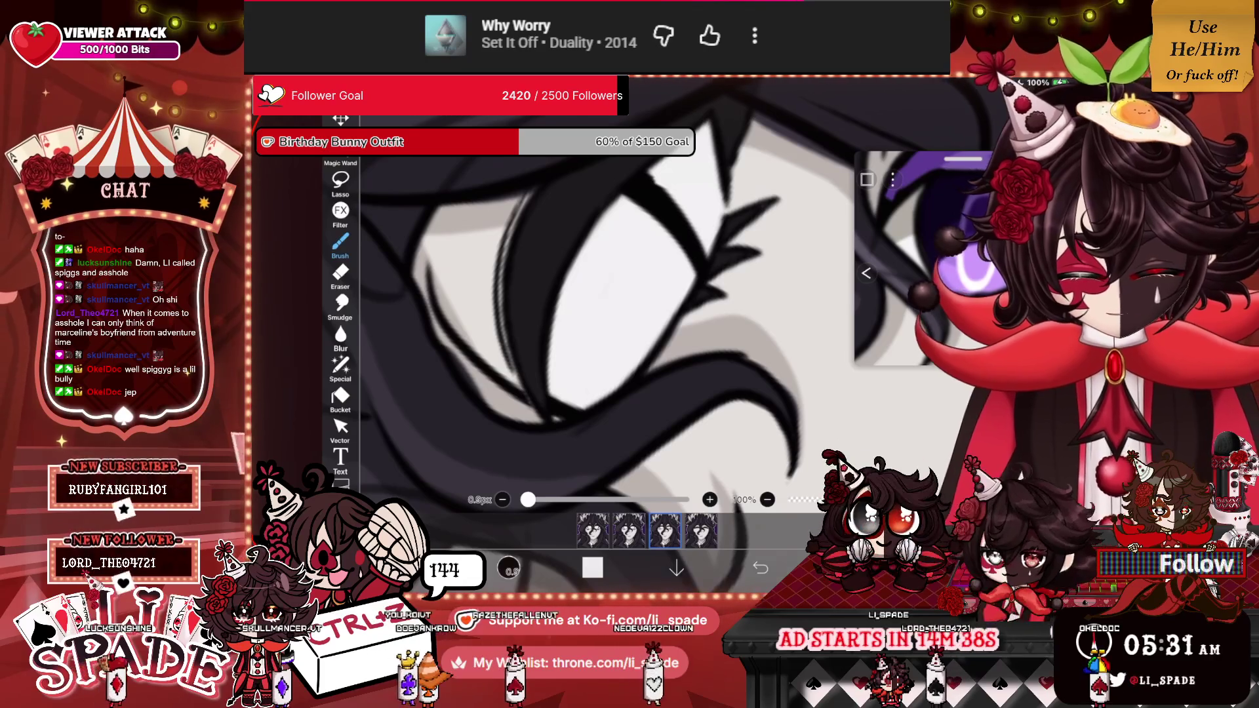
pyautogui.scroll(-5, 591, 315)
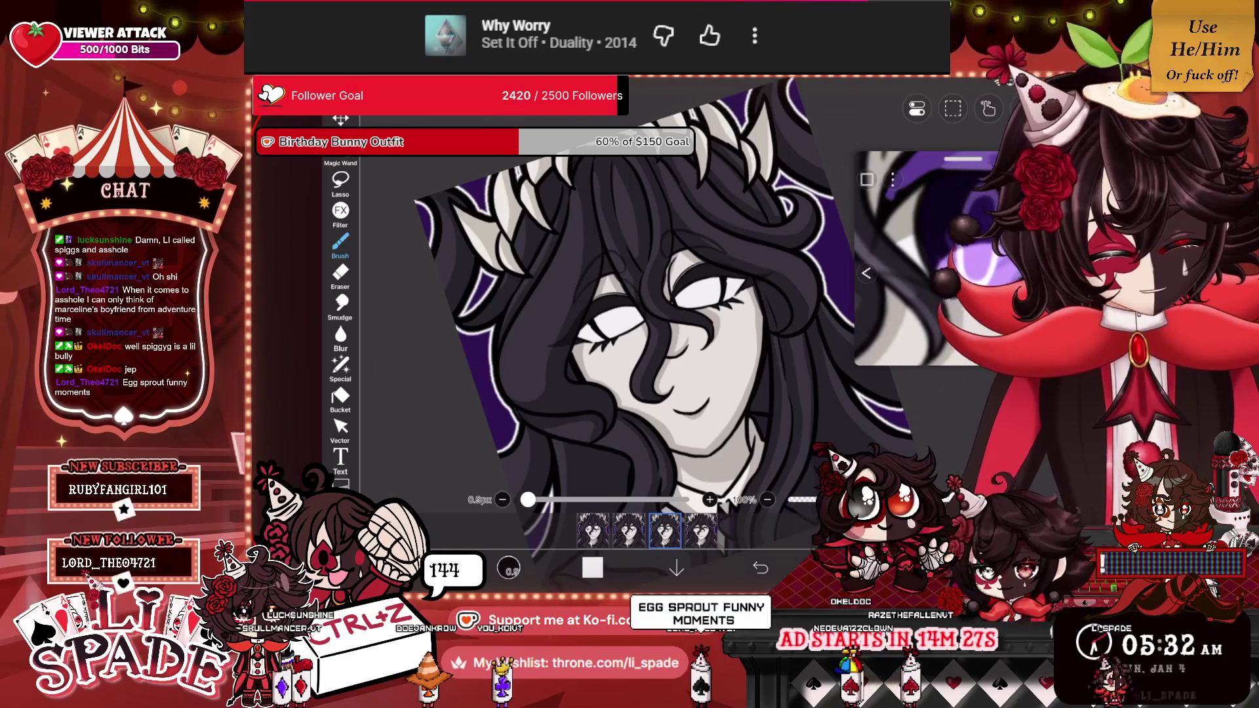
# Move to another animation frame, sample grey from the reference, and turn on the ruler guide.
pyautogui.click(665, 530)
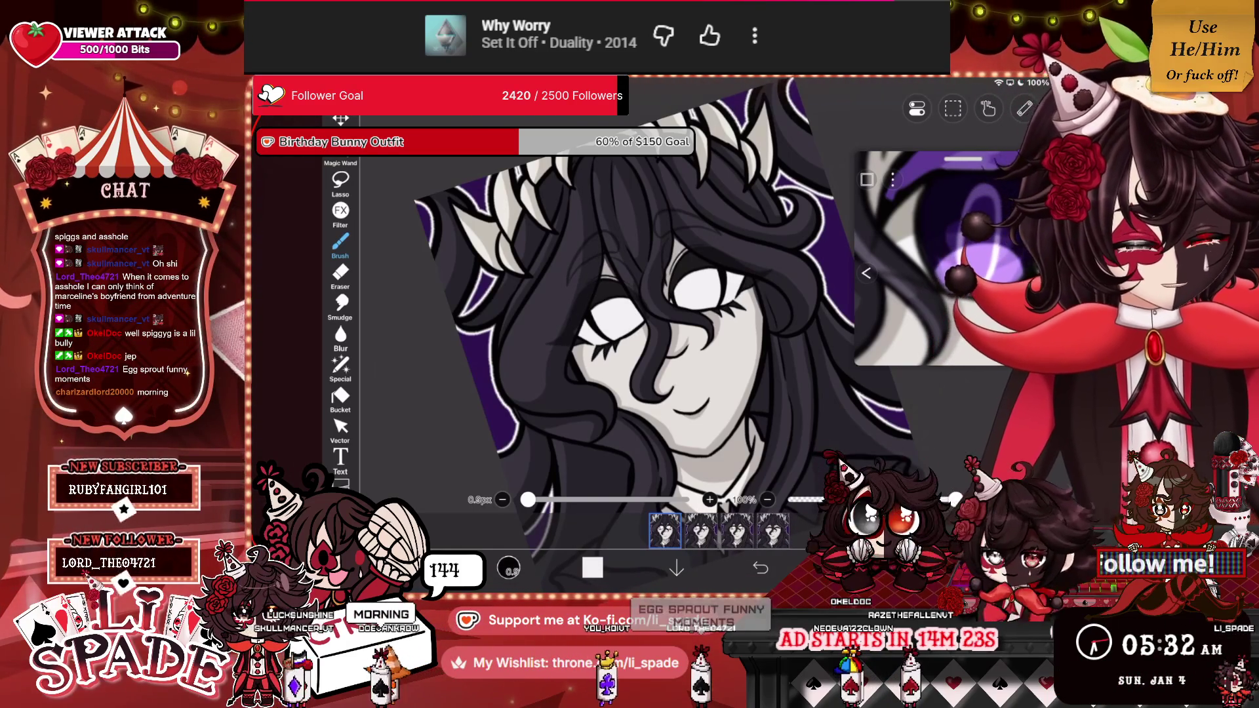
pyautogui.click(896, 221)
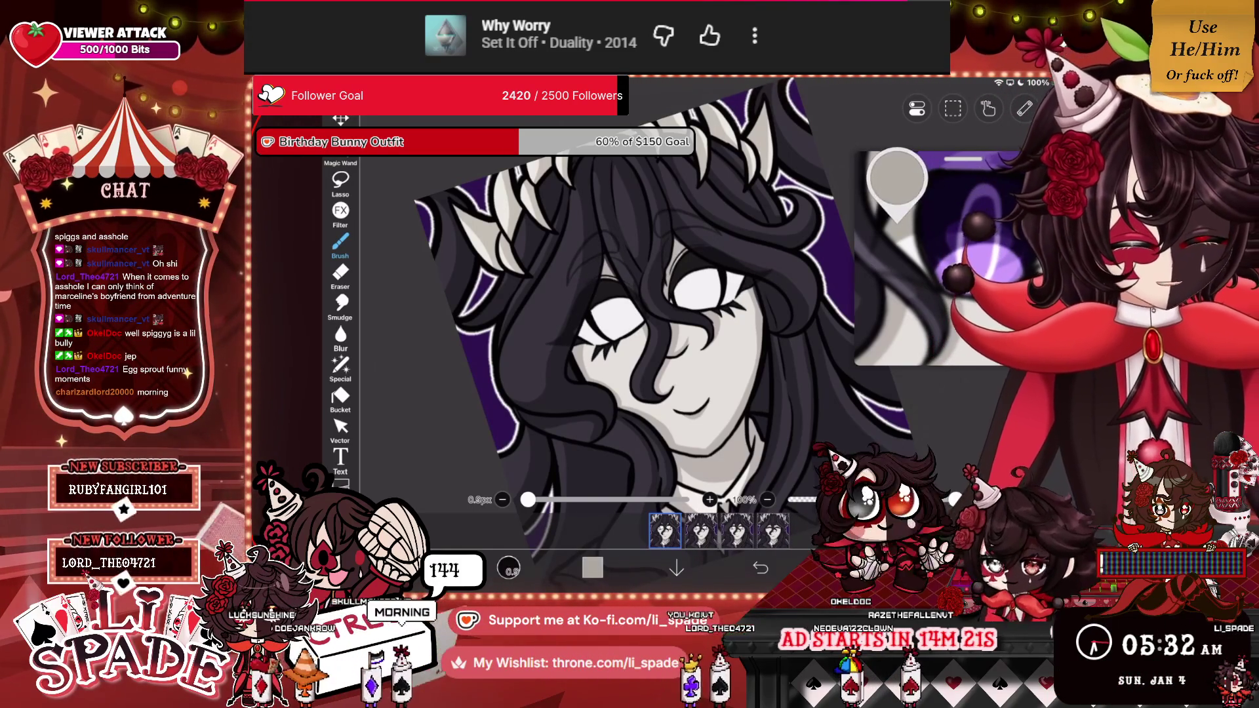
pyautogui.click(917, 108)
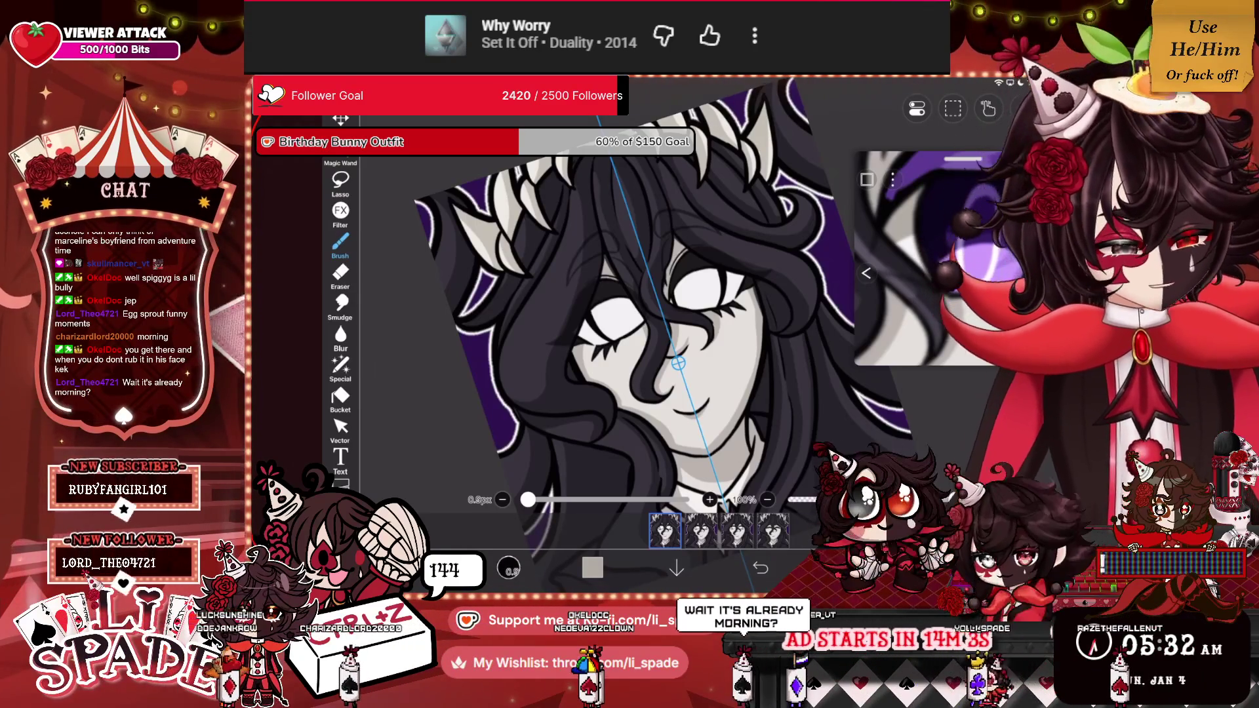
# Sample white from the canvas as the painting colour and undo the last brush stroke.
pyautogui.scroll(5, 590, 328)
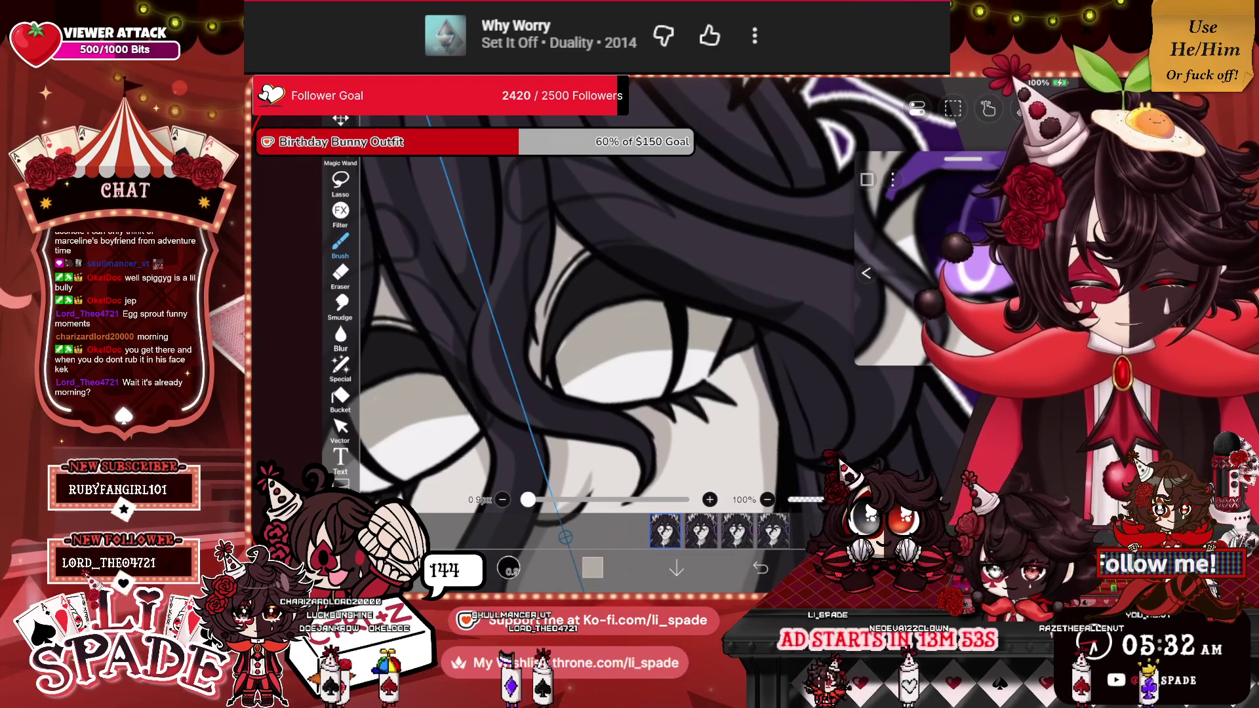
pyautogui.click(630, 348)
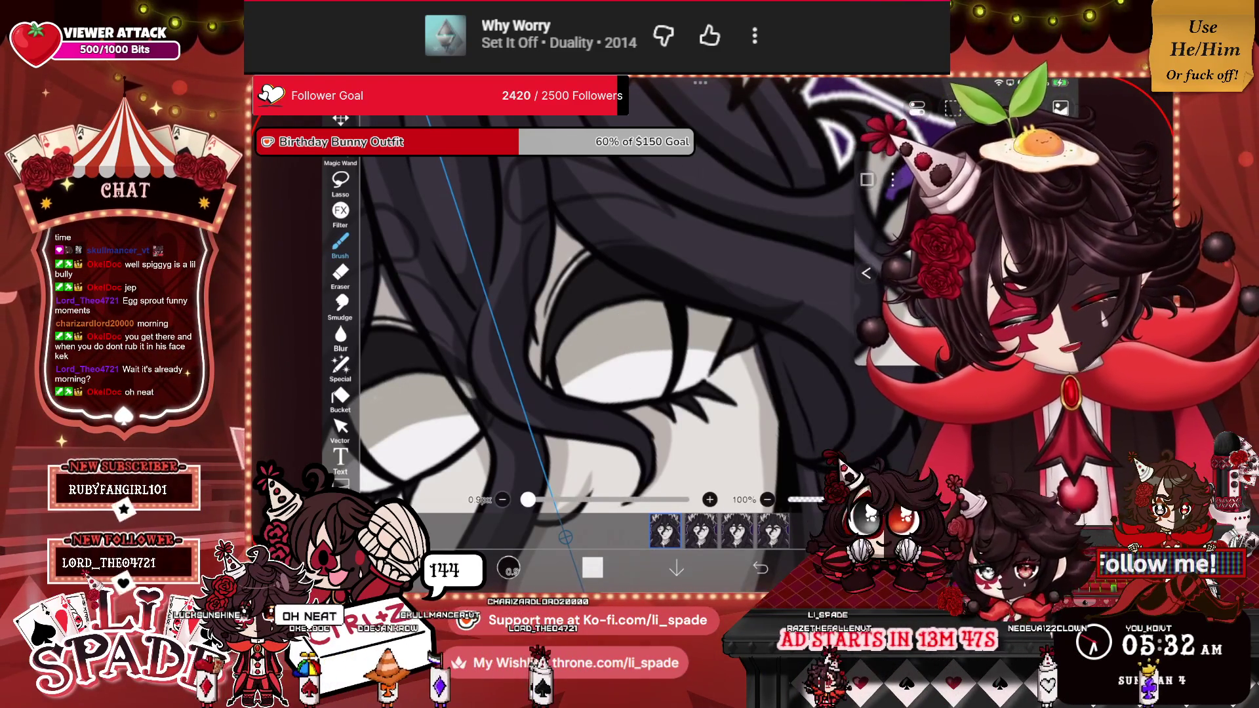
pyautogui.hotkey('ctrl', 'z')
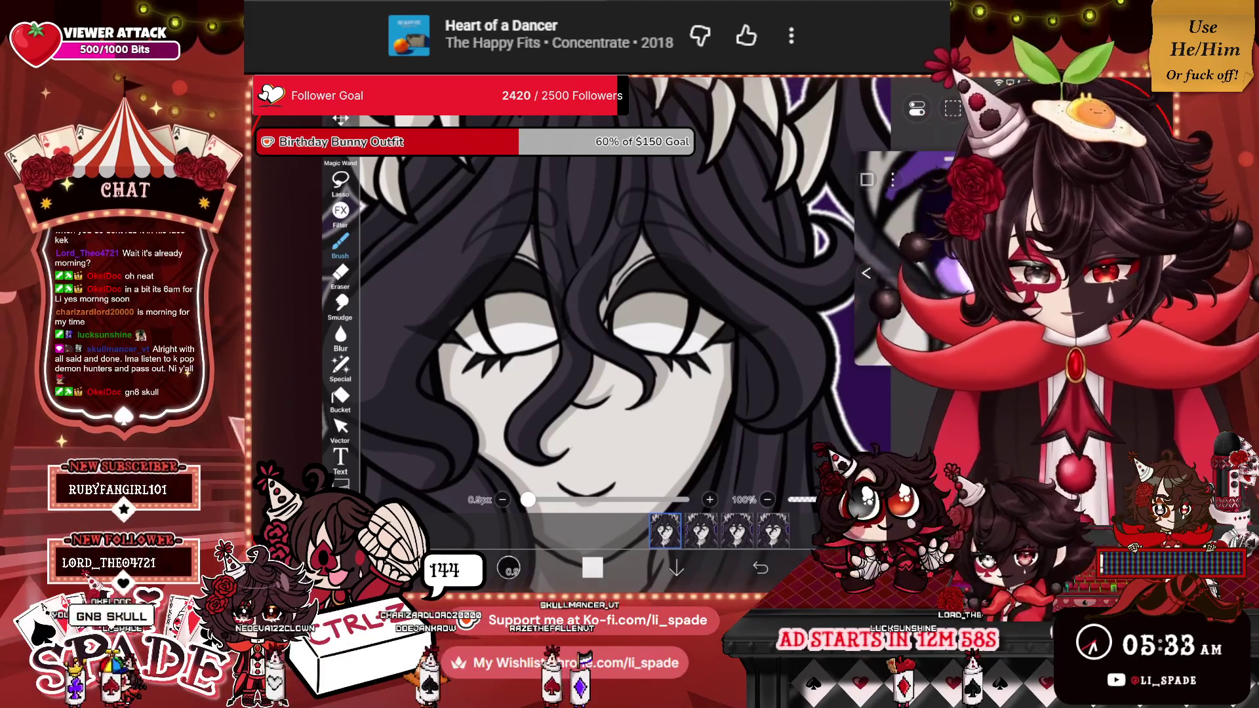
# Zoom out to view the portrait after removing the last brush stroke.
pyautogui.scroll(-3, 649, 328)
pyautogui.scroll(-1, 649, 328)
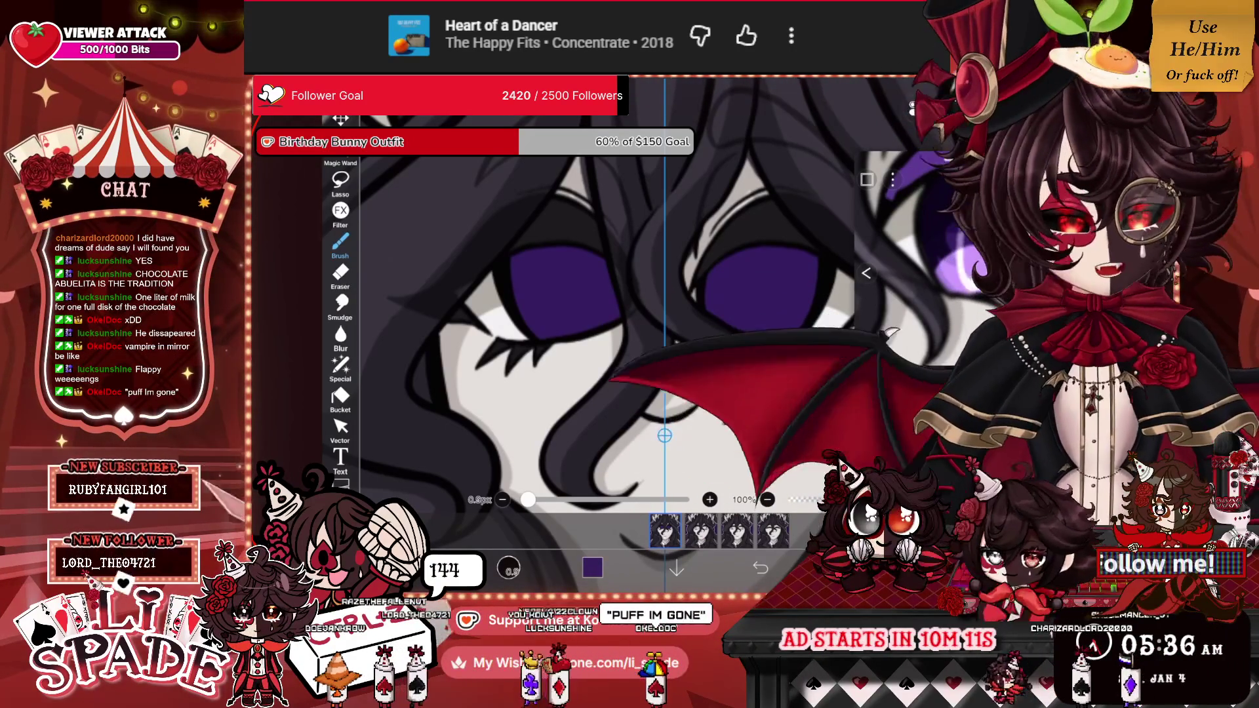
# Darken the upper and lower outlines of both eyes with mirrored brush strokes.
pyautogui.scroll(2, 649, 315)
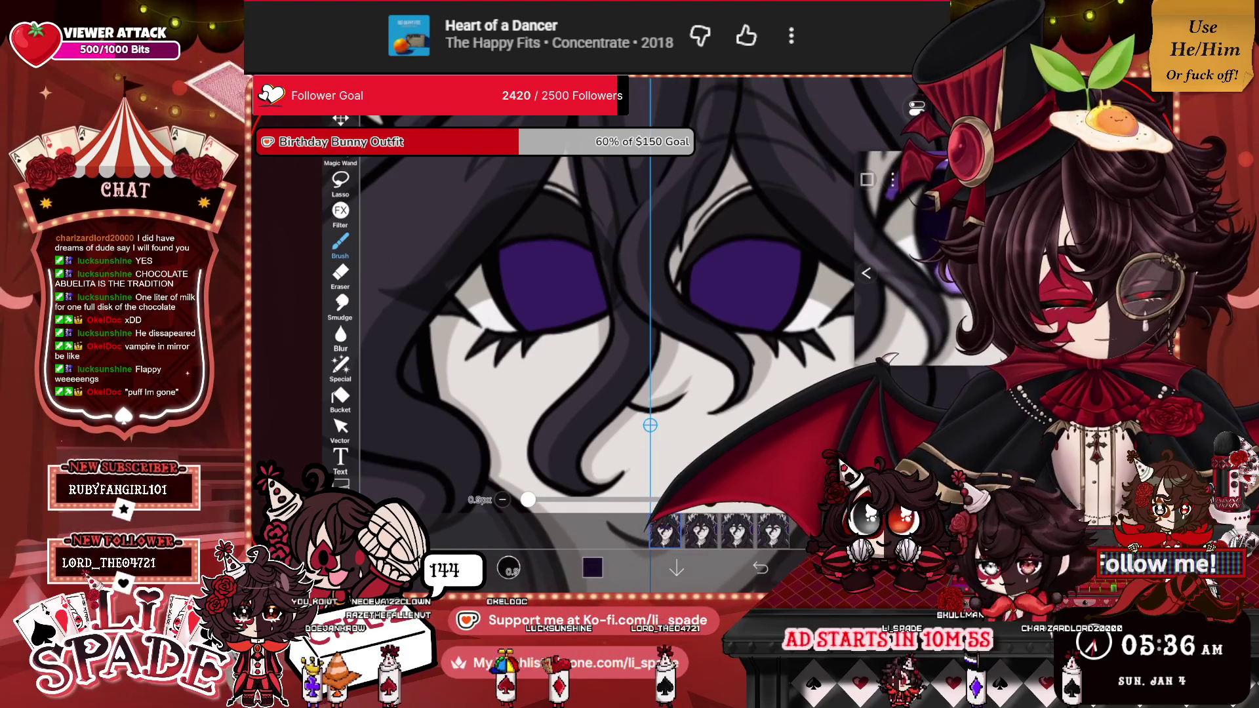
pyautogui.scroll(5, 590, 315)
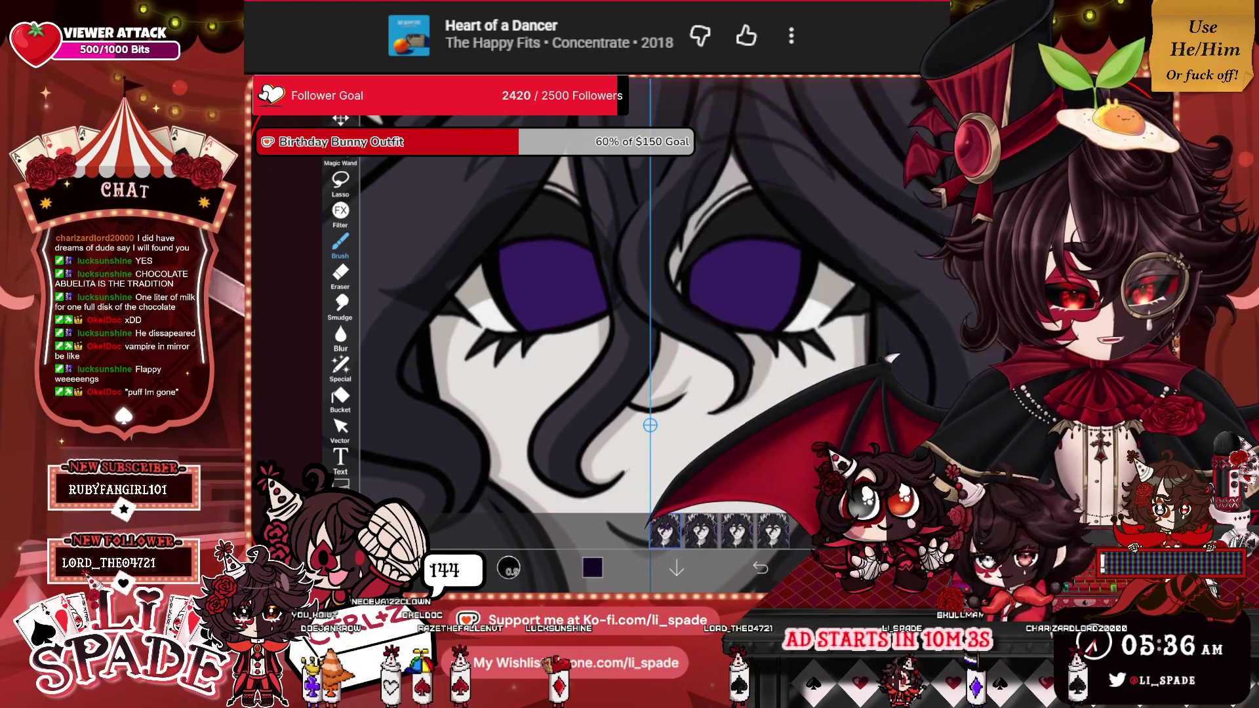
pyautogui.moveTo(603, 292)
pyautogui.mouseDown()
pyautogui.moveTo(647, 269)
pyautogui.moveTo(783, 305)
pyautogui.moveTo(780, 344)
pyautogui.mouseUp()
pyautogui.moveTo(807, 279)
pyautogui.mouseDown()
pyautogui.moveTo(794, 313)
pyautogui.moveTo(784, 217)
pyautogui.moveTo(656, 210)
pyautogui.moveTo(610, 315)
pyautogui.moveTo(620, 328)
pyautogui.mouseUp()
pyautogui.moveTo(616, 259)
pyautogui.mouseDown()
pyautogui.moveTo(761, 265)
pyautogui.moveTo(794, 308)
pyautogui.moveTo(666, 239)
pyautogui.moveTo(682, 260)
pyautogui.mouseUp()
pyautogui.moveTo(793, 289)
pyautogui.mouseDown()
pyautogui.moveTo(714, 226)
pyautogui.moveTo(623, 220)
pyautogui.moveTo(712, 214)
pyautogui.moveTo(794, 230)
pyautogui.mouseUp()
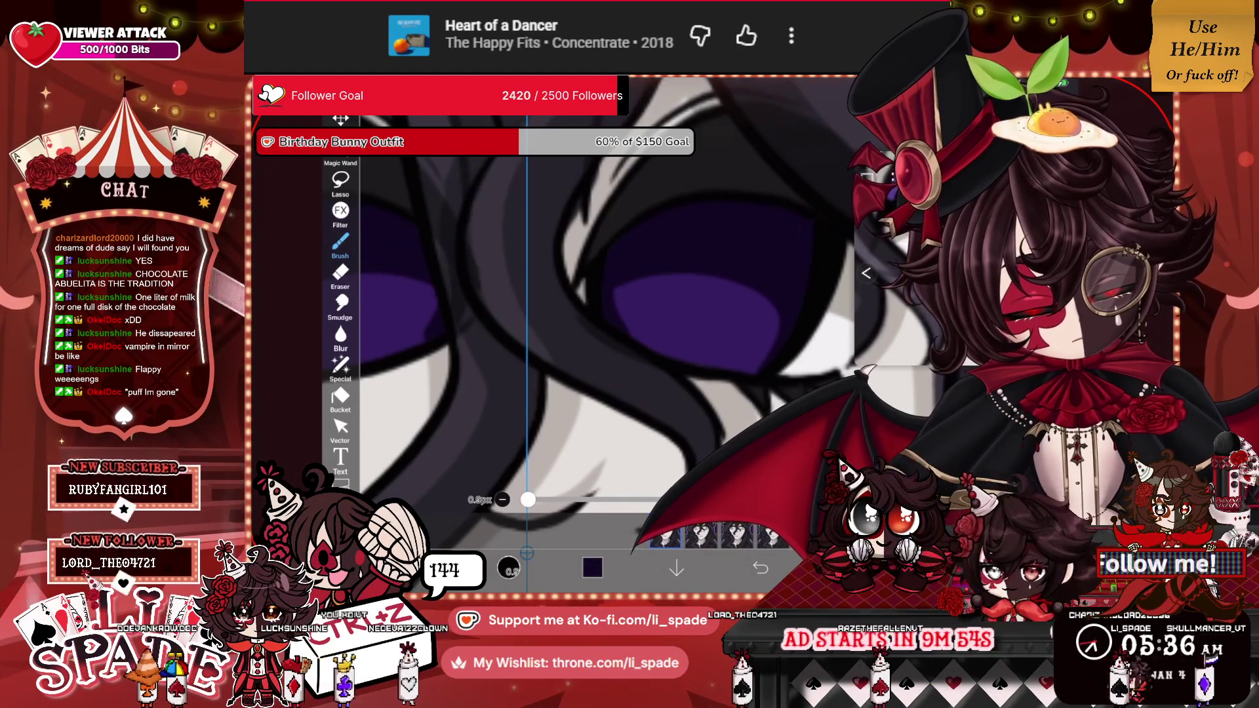
pyautogui.moveTo(760, 295)
pyautogui.mouseDown()
pyautogui.moveTo(725, 341)
pyautogui.moveTo(777, 315)
pyautogui.moveTo(767, 308)
pyautogui.mouseUp()
pyautogui.moveTo(656, 282)
pyautogui.mouseDown()
pyautogui.moveTo(641, 331)
pyautogui.moveTo(618, 322)
pyautogui.moveTo(625, 298)
pyautogui.mouseUp()
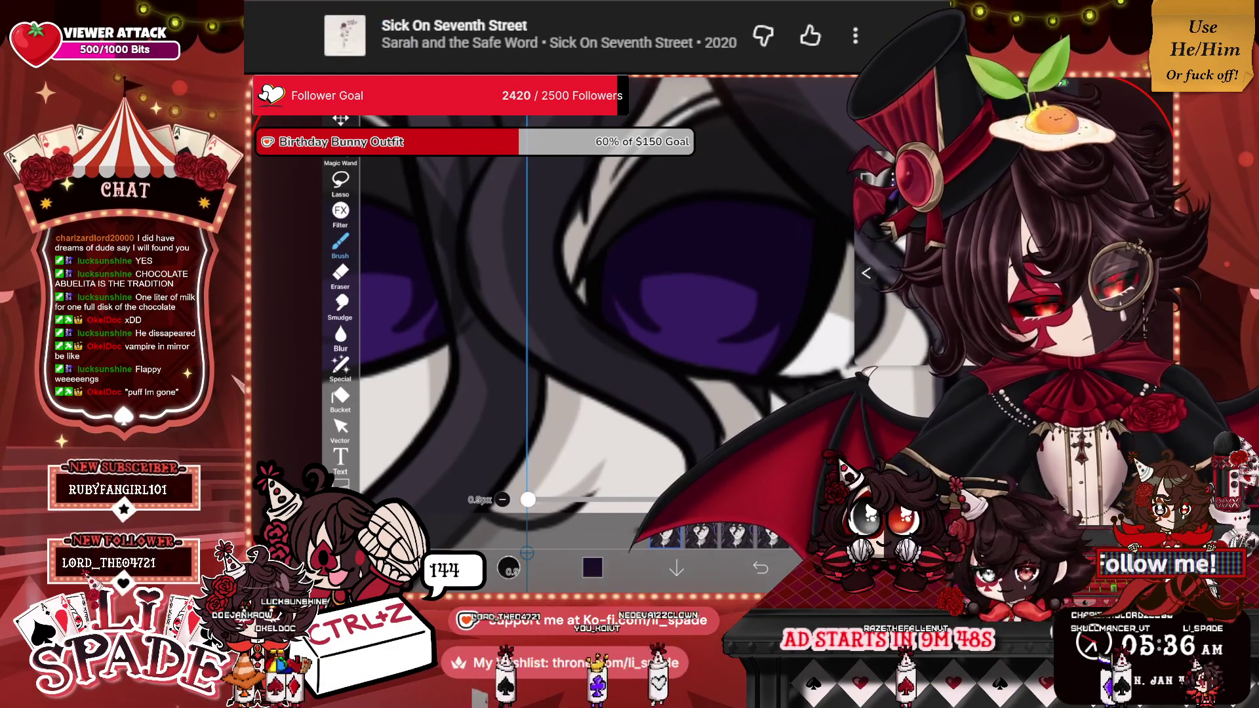
# Draw a light curved oval highlight inside the purple iris.
pyautogui.scroll(-3, 551, 328)
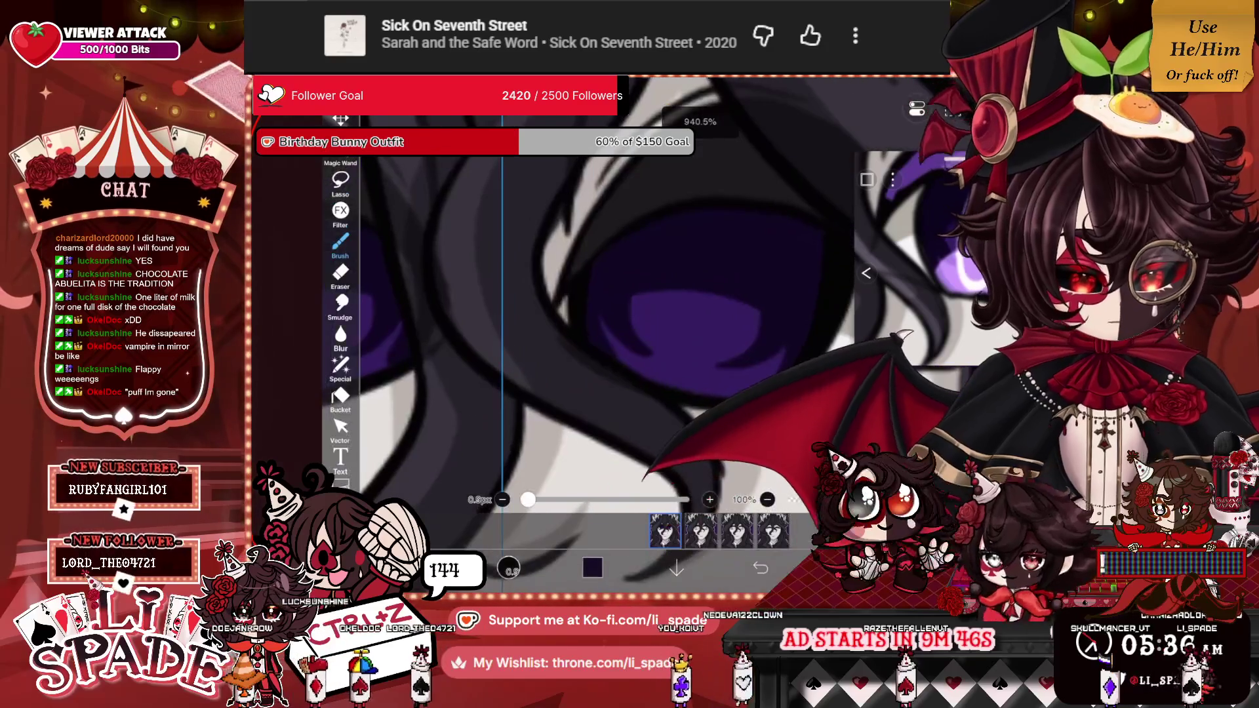
pyautogui.moveTo(694, 245)
pyautogui.mouseDown()
pyautogui.moveTo(682, 292)
pyautogui.moveTo(716, 296)
pyautogui.moveTo(696, 289)
pyautogui.moveTo(715, 230)
pyautogui.mouseUp()
pyautogui.scroll(-5, 551, 328)
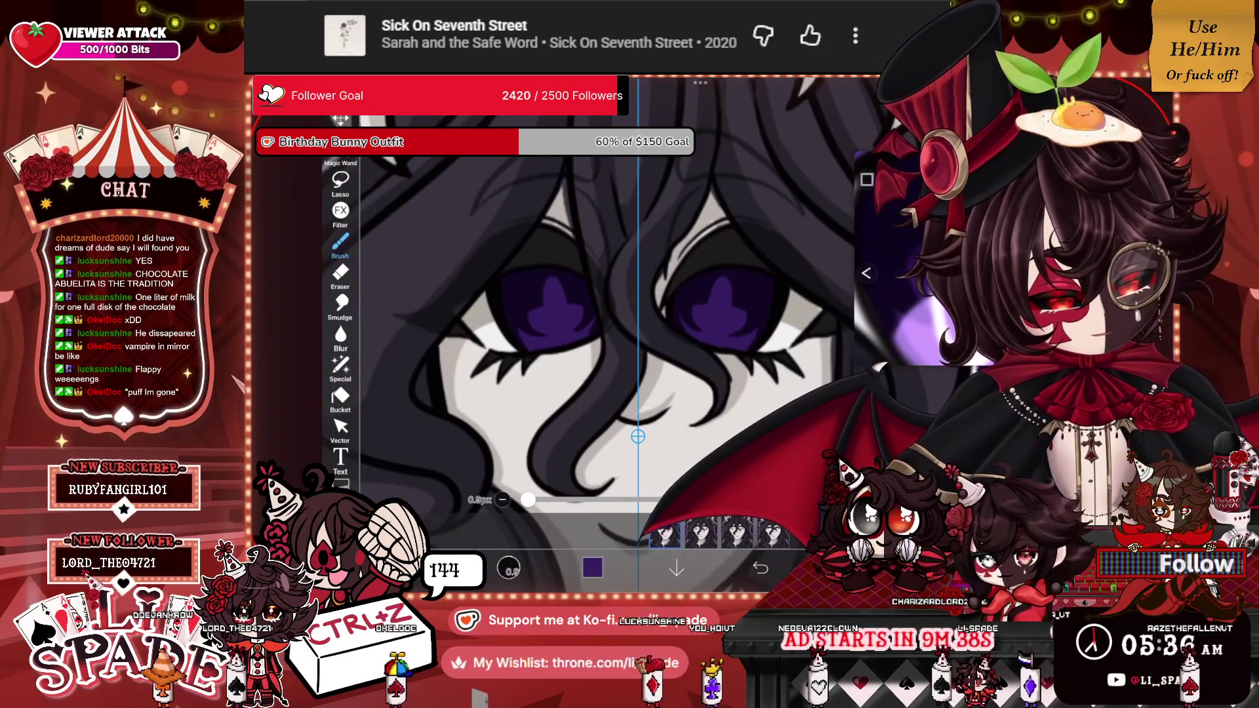
pyautogui.scroll(5, 715, 301)
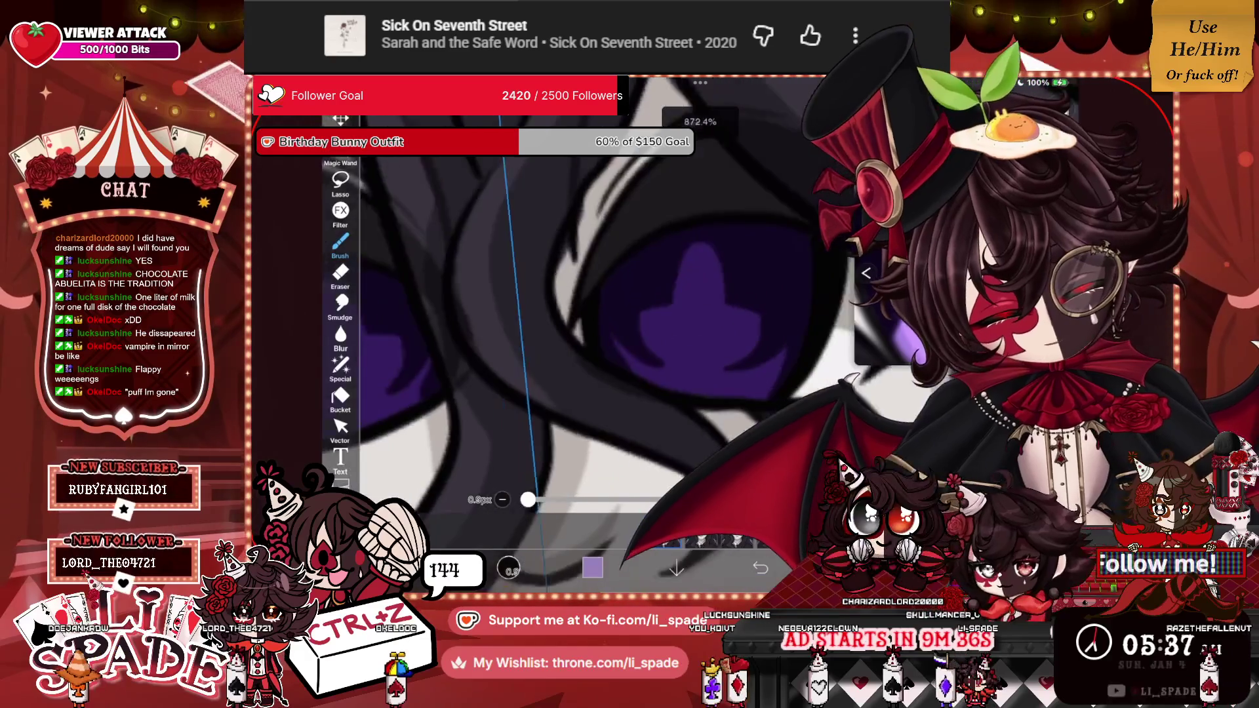
pyautogui.moveTo(701, 231)
pyautogui.mouseDown()
pyautogui.moveTo(668, 354)
pyautogui.moveTo(692, 393)
pyautogui.moveTo(741, 256)
pyautogui.moveTo(659, 253)
pyautogui.moveTo(681, 390)
pyautogui.moveTo(714, 295)
pyautogui.moveTo(710, 234)
pyautogui.mouseUp()
pyautogui.scroll(-5, 748, 282)
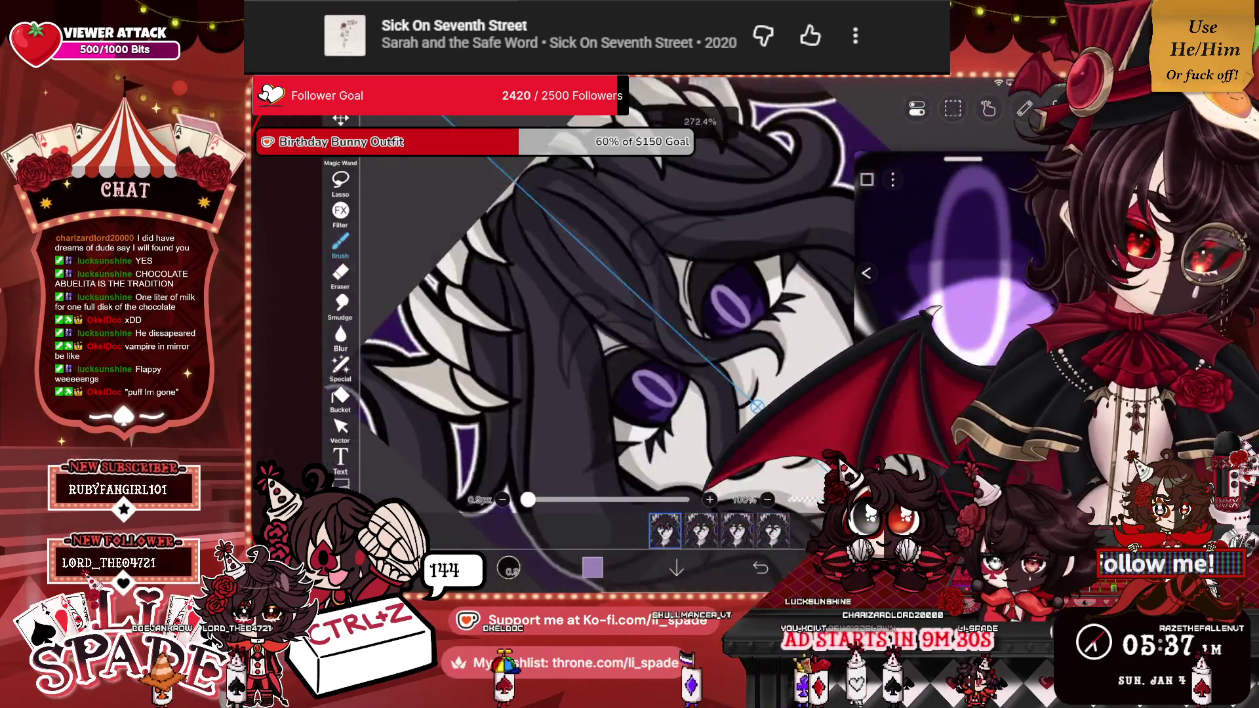
# Paint a light lilac glow along the lower half of both irises.
pyautogui.scroll(5, 751, 285)
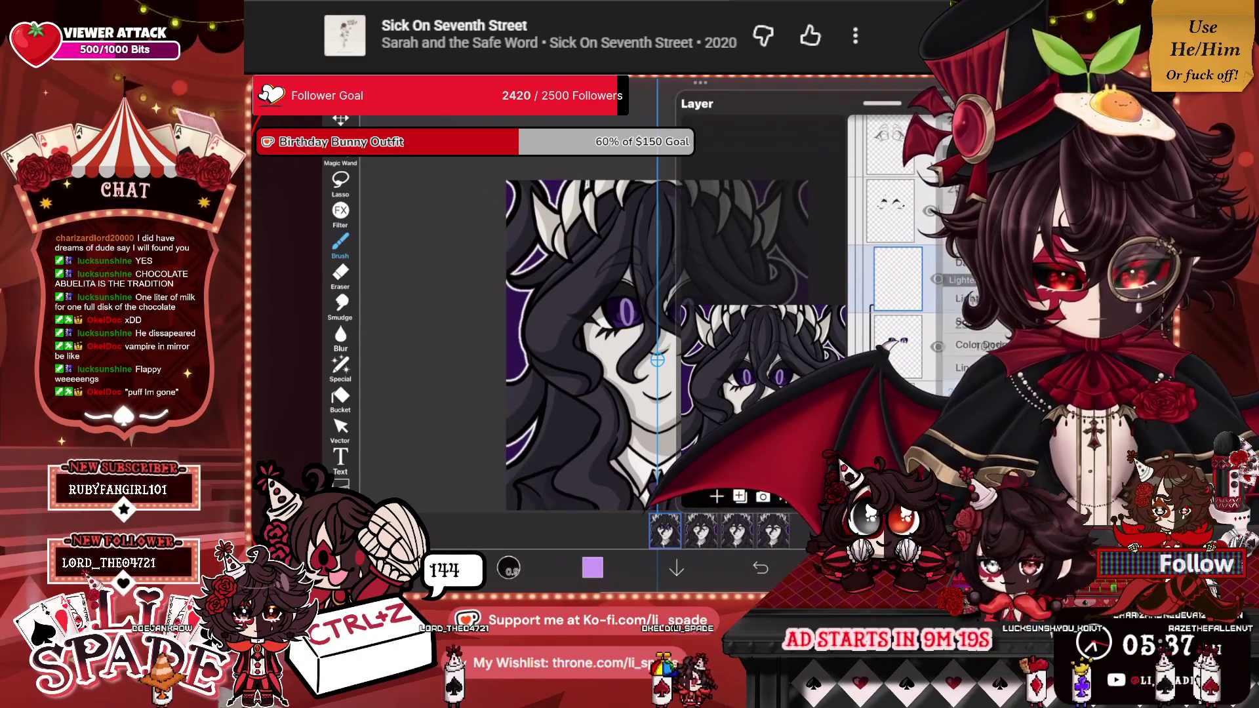
pyautogui.scroll(5, 591, 315)
pyautogui.moveTo(463, 316)
pyautogui.mouseDown()
pyautogui.moveTo(380, 309)
pyautogui.moveTo(453, 338)
pyautogui.mouseUp()
pyautogui.moveTo(371, 341)
pyautogui.mouseDown()
pyautogui.moveTo(465, 325)
pyautogui.moveTo(421, 334)
pyautogui.mouseUp()
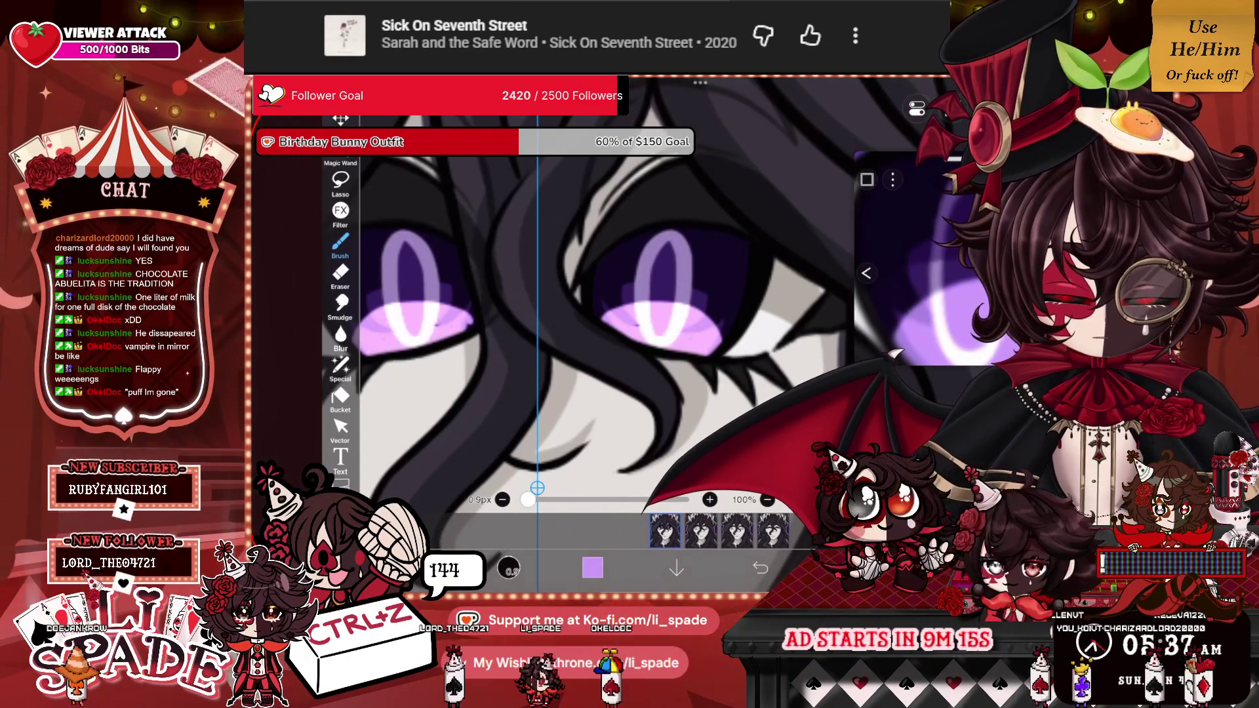
# Brighten the inner edges of the pupil's oval highlight.
pyautogui.scroll(-1, 590, 314)
pyautogui.scroll(-5, 590, 314)
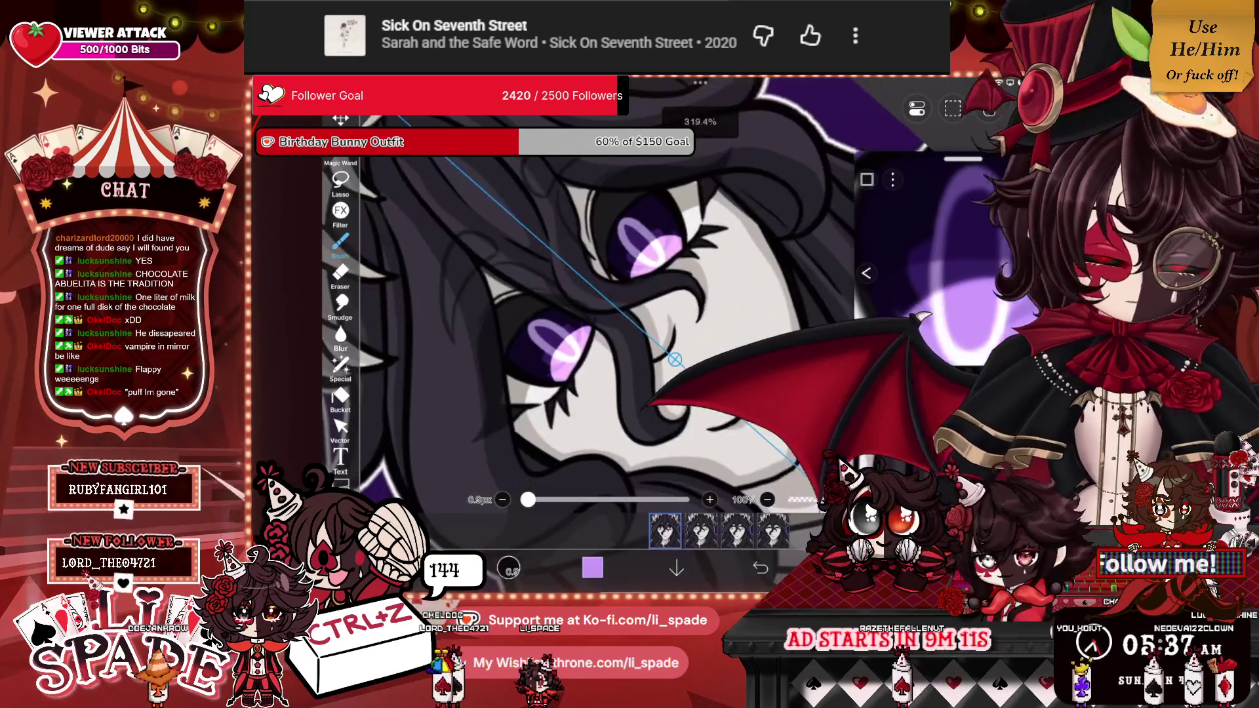
pyautogui.scroll(5, 590, 314)
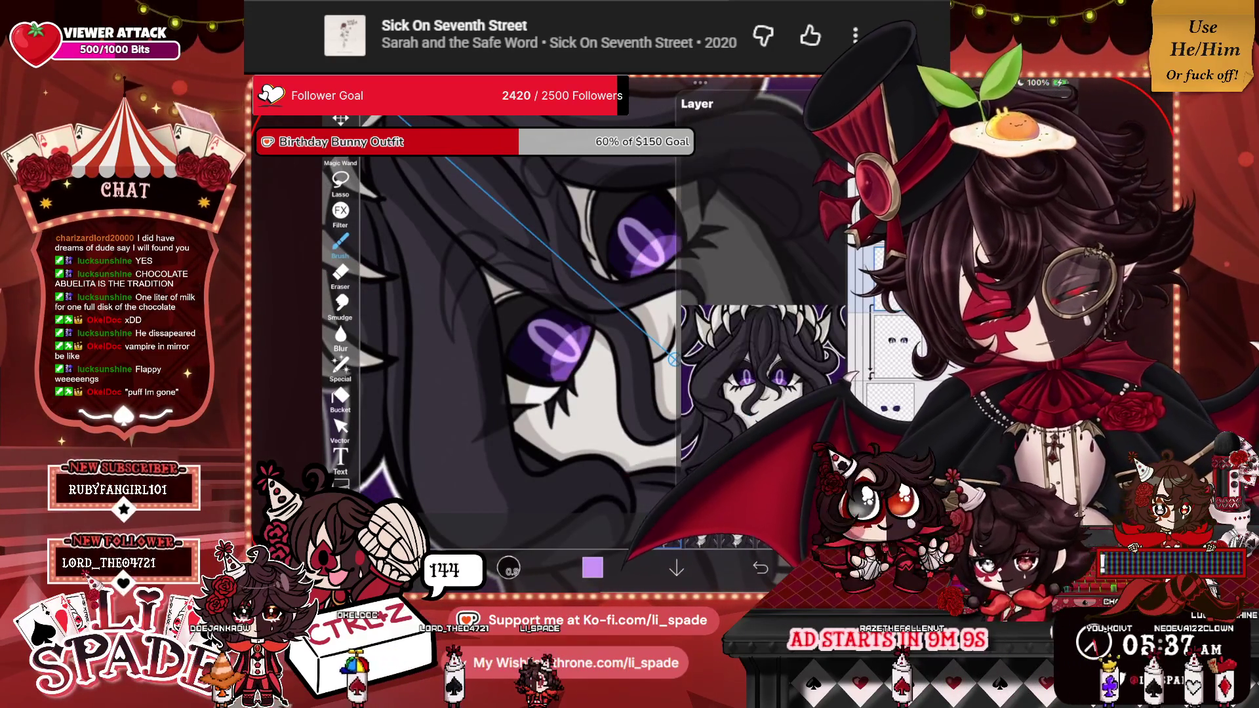
pyautogui.scroll(-3, 590, 315)
pyautogui.scroll(-2, 590, 315)
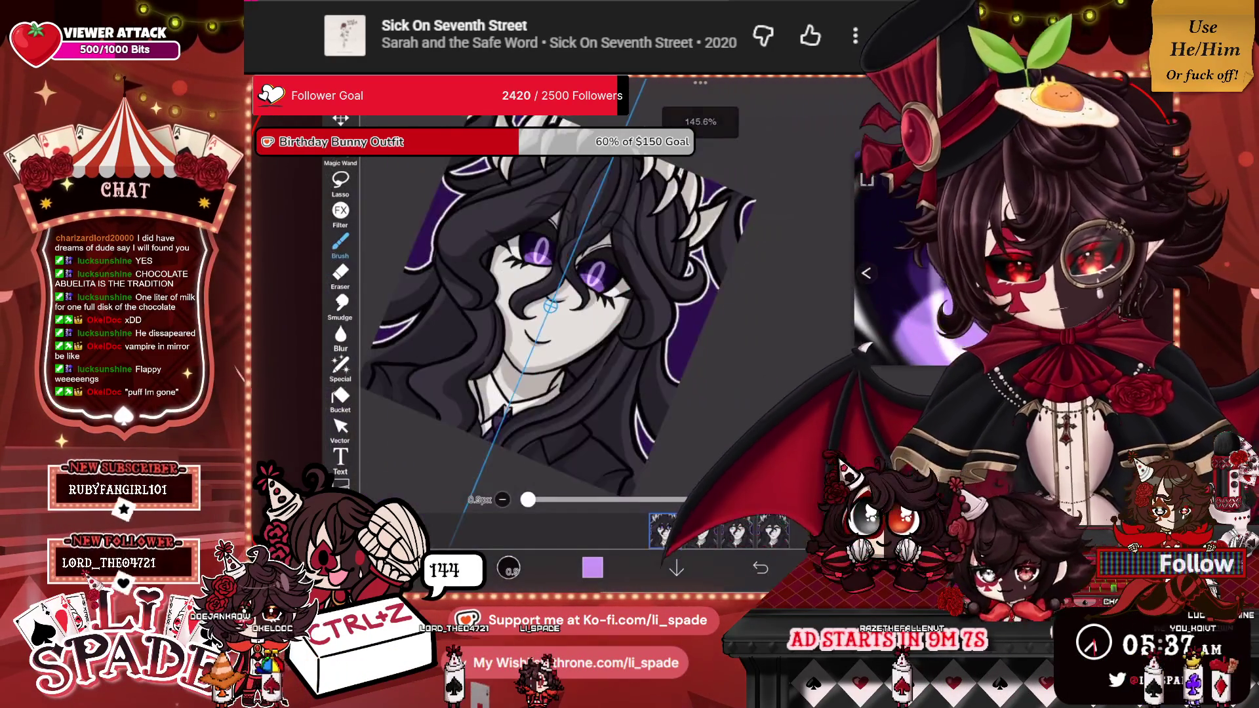
pyautogui.scroll(5, 590, 314)
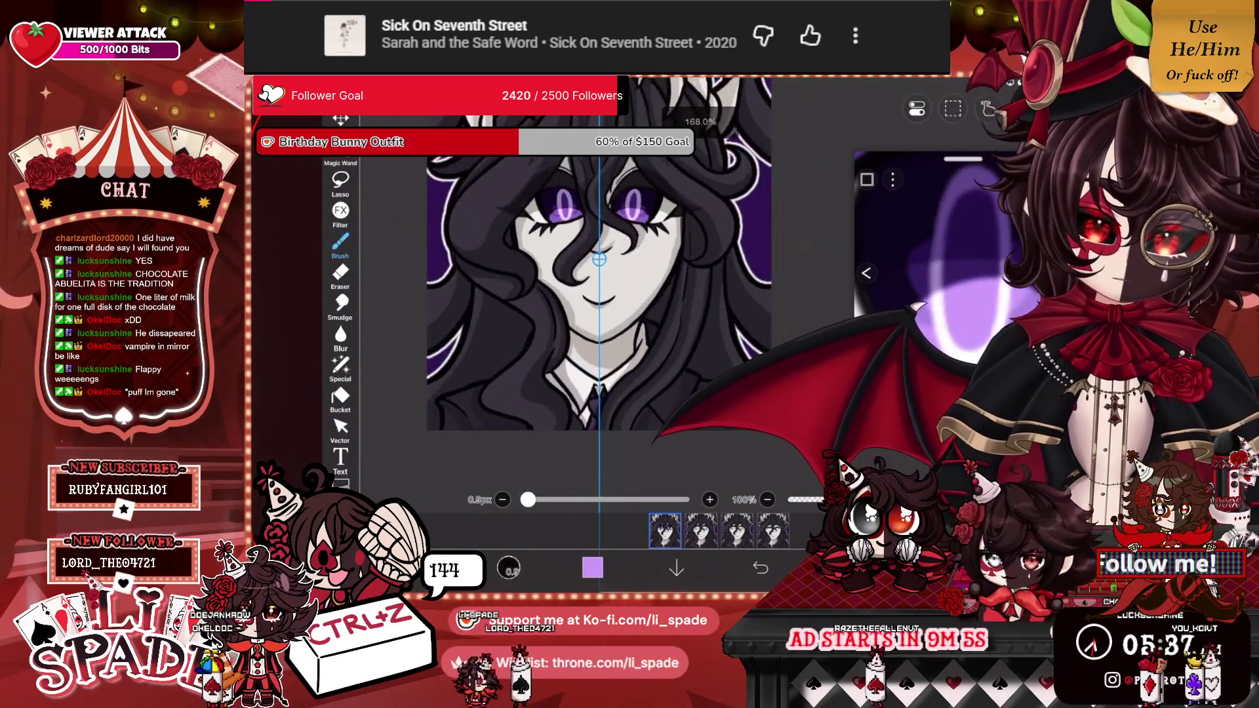
pyautogui.scroll(3, 591, 315)
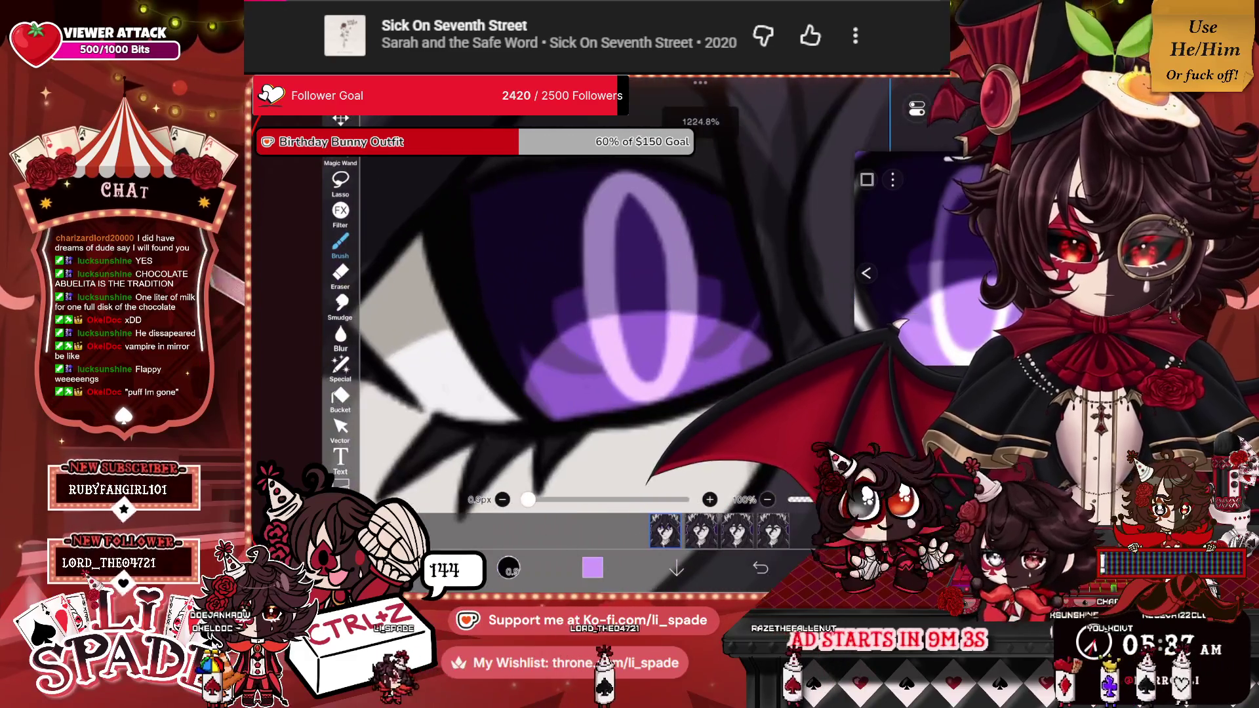
pyautogui.moveTo(625, 195)
pyautogui.mouseDown()
pyautogui.moveTo(600, 275)
pyautogui.moveTo(607, 317)
pyautogui.moveTo(661, 286)
pyautogui.moveTo(633, 191)
pyautogui.moveTo(605, 314)
pyautogui.mouseUp()
pyautogui.moveTo(682, 314)
pyautogui.mouseDown()
pyautogui.moveTo(682, 253)
pyautogui.moveTo(662, 202)
pyautogui.moveTo(689, 314)
pyautogui.moveTo(663, 196)
pyautogui.moveTo(591, 217)
pyautogui.moveTo(594, 321)
pyautogui.mouseUp()
pyautogui.moveTo(633, 209)
pyautogui.mouseDown()
pyautogui.moveTo(622, 226)
pyautogui.moveTo(652, 250)
pyautogui.mouseUp()
# Erase stray bits of the pupil highlight, then repaint a light stroke with the Brush.
pyautogui.click(340, 243)
pyautogui.click(340, 272)
pyautogui.moveTo(628, 200)
pyautogui.mouseDown()
pyautogui.moveTo(659, 302)
pyautogui.moveTo(654, 343)
pyautogui.mouseUp()
pyautogui.moveTo(617, 200); pyautogui.dragTo(615, 273)
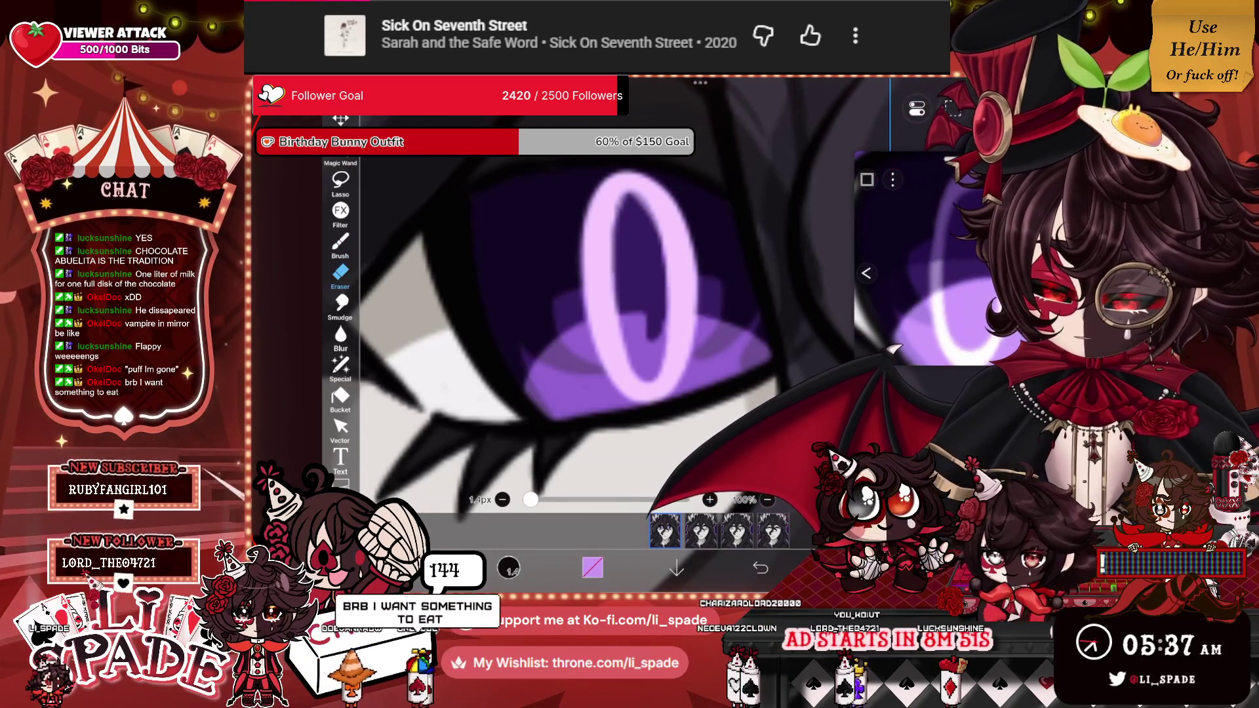
pyautogui.click(340, 242)
pyautogui.moveTo(656, 311); pyautogui.dragTo(650, 343)
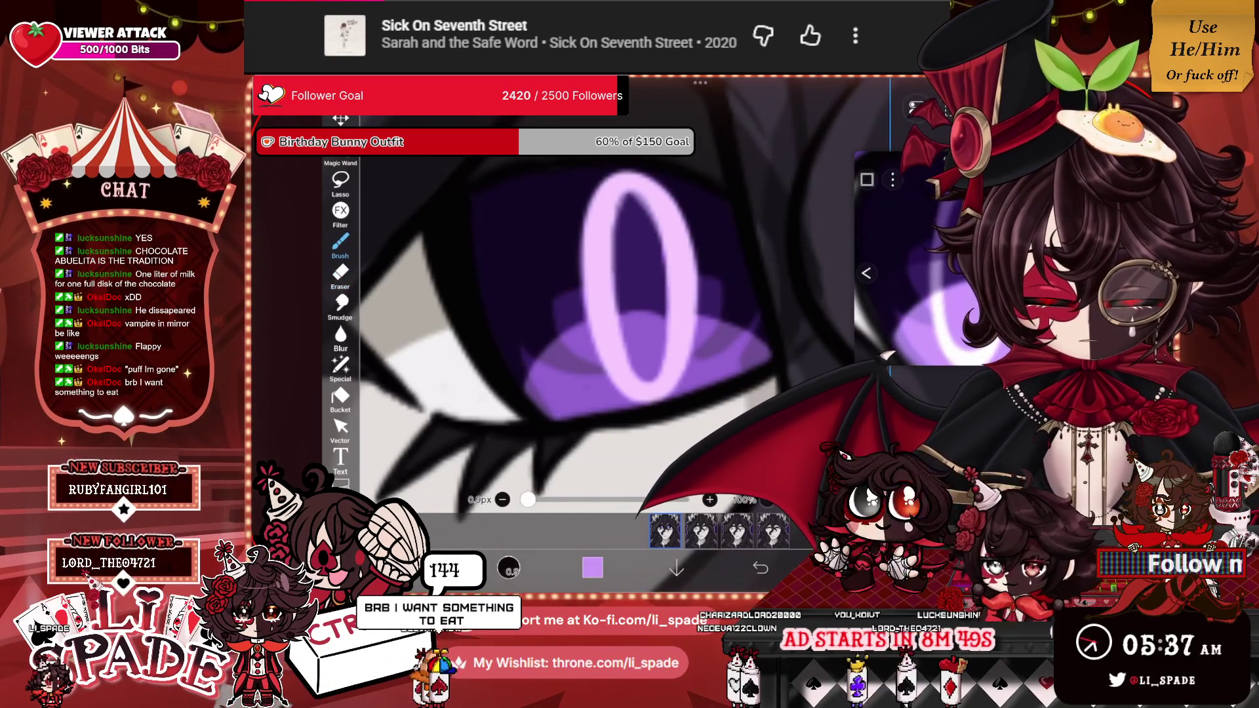
# Zoom out and rotate the canvas upright to view the whole portrait, with the layer list open.
pyautogui.scroll(-10, 638, 340)
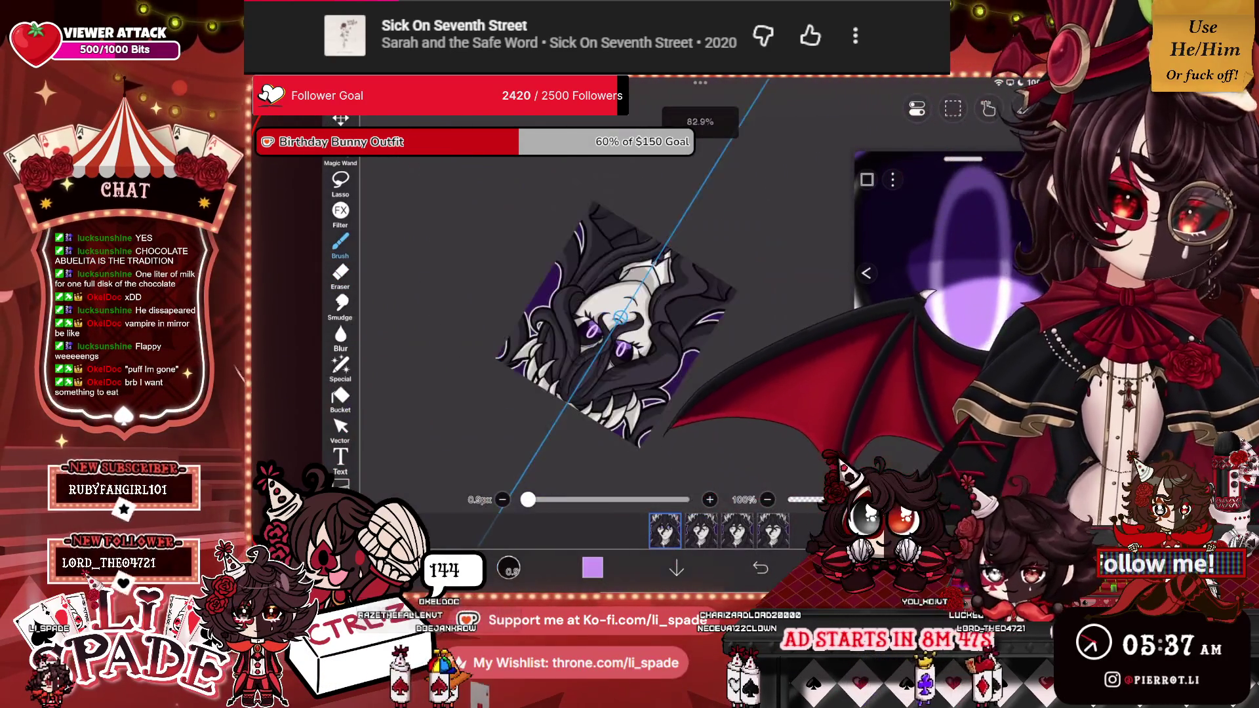
pyautogui.moveTo(639, 340); pyautogui.dragTo(698, 335)
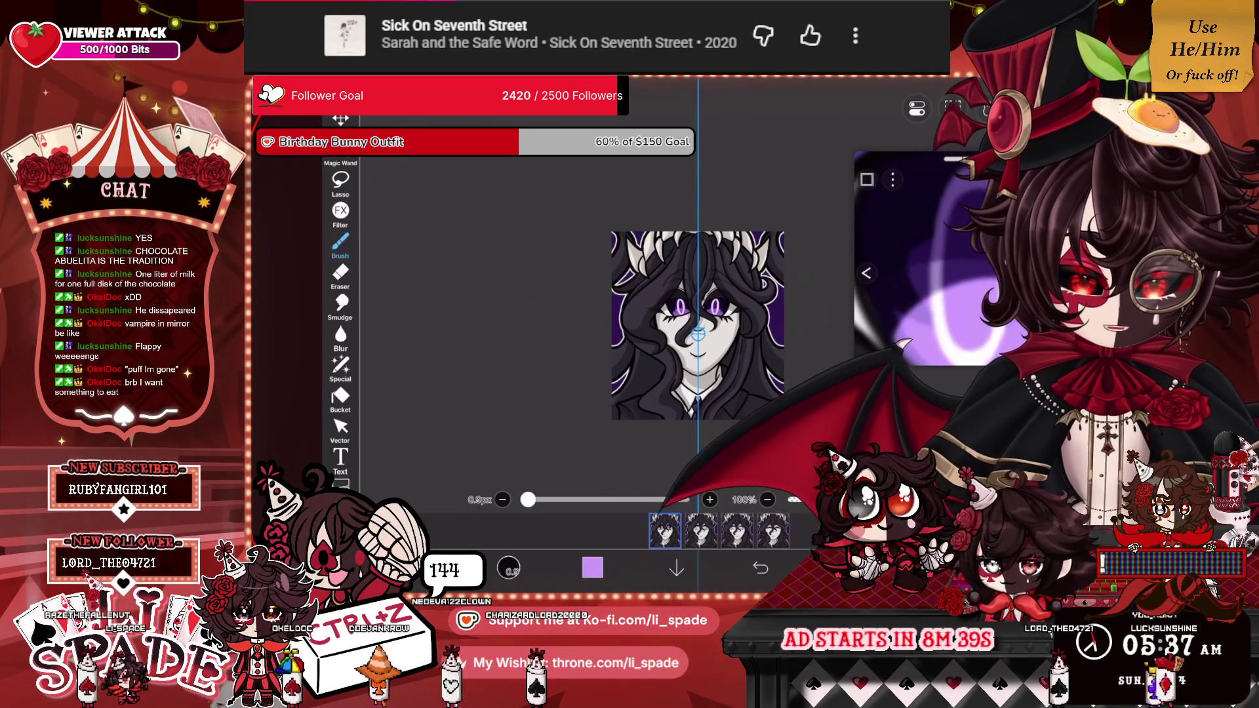
pyautogui.moveTo(697, 335)
pyautogui.mouseDown()
pyautogui.moveTo(754, 216)
pyautogui.moveTo(721, 210)
pyautogui.moveTo(702, 282)
pyautogui.moveTo(694, 269)
pyautogui.mouseUp()
pyautogui.click(807, 567)
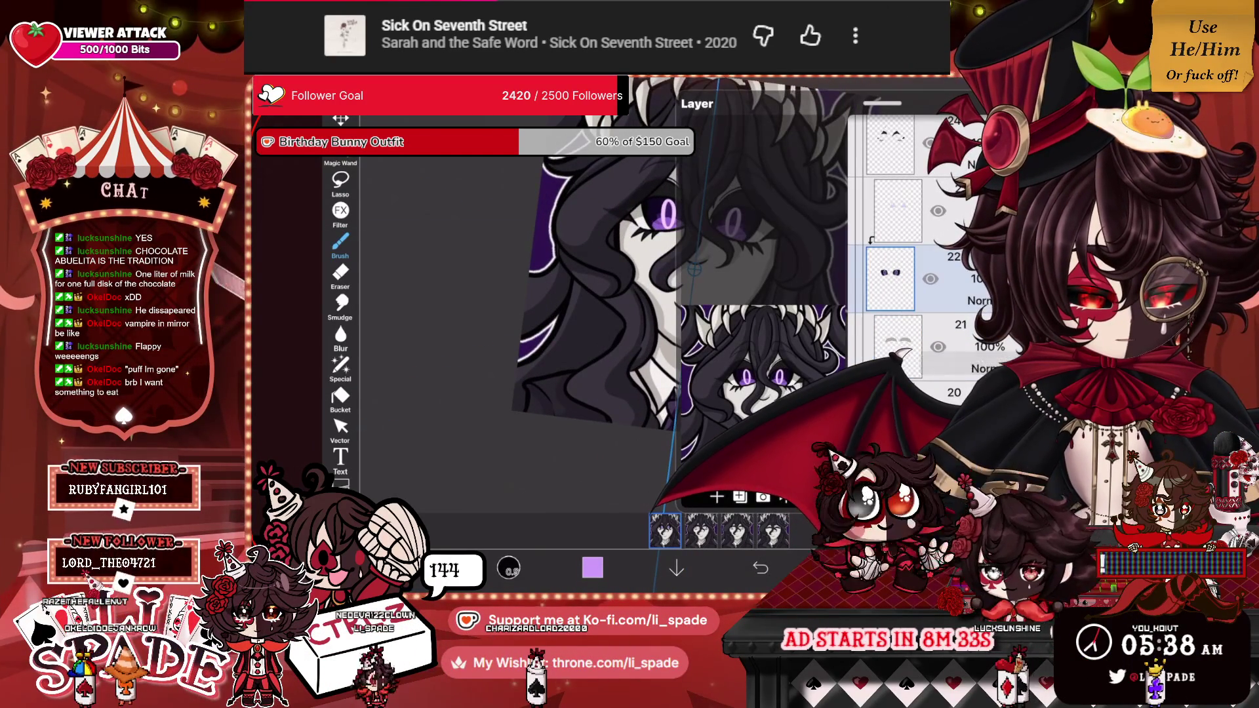
# Copy the eye layer's artwork and paste it into the other blink animation frame.
pyautogui.click(807, 568)
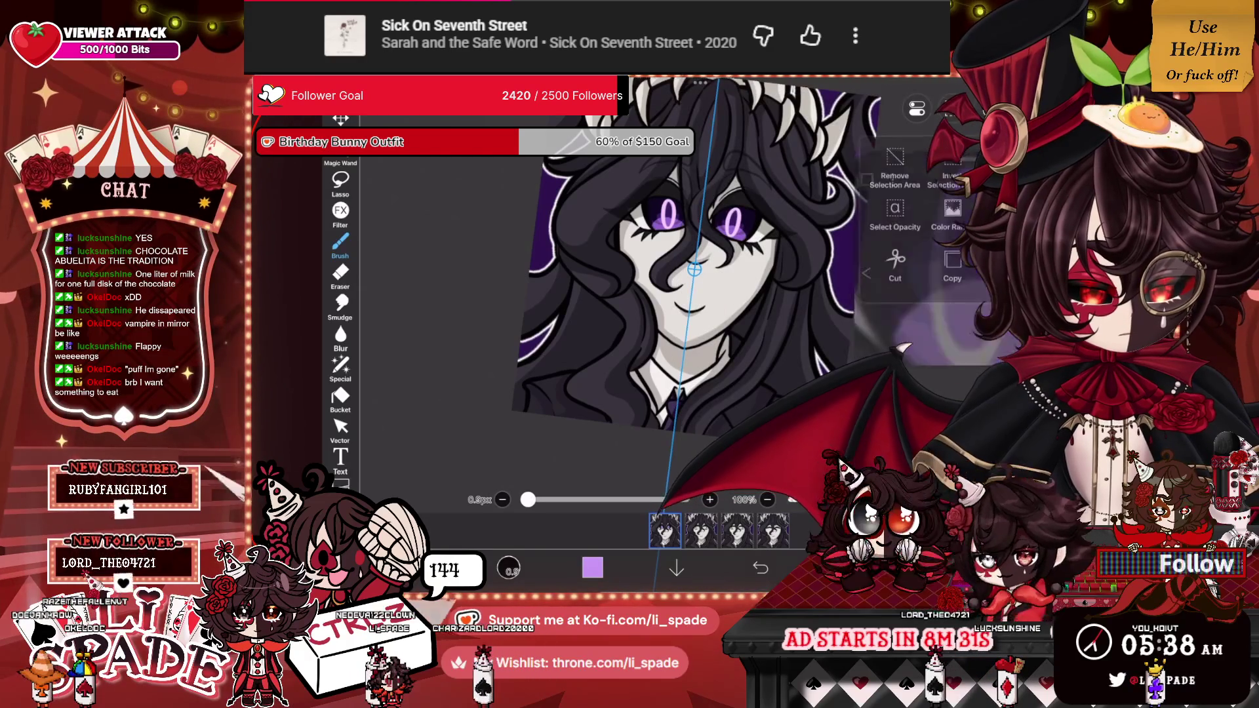
pyautogui.hotkey('ctrl', 'c')
pyautogui.click(701, 530)
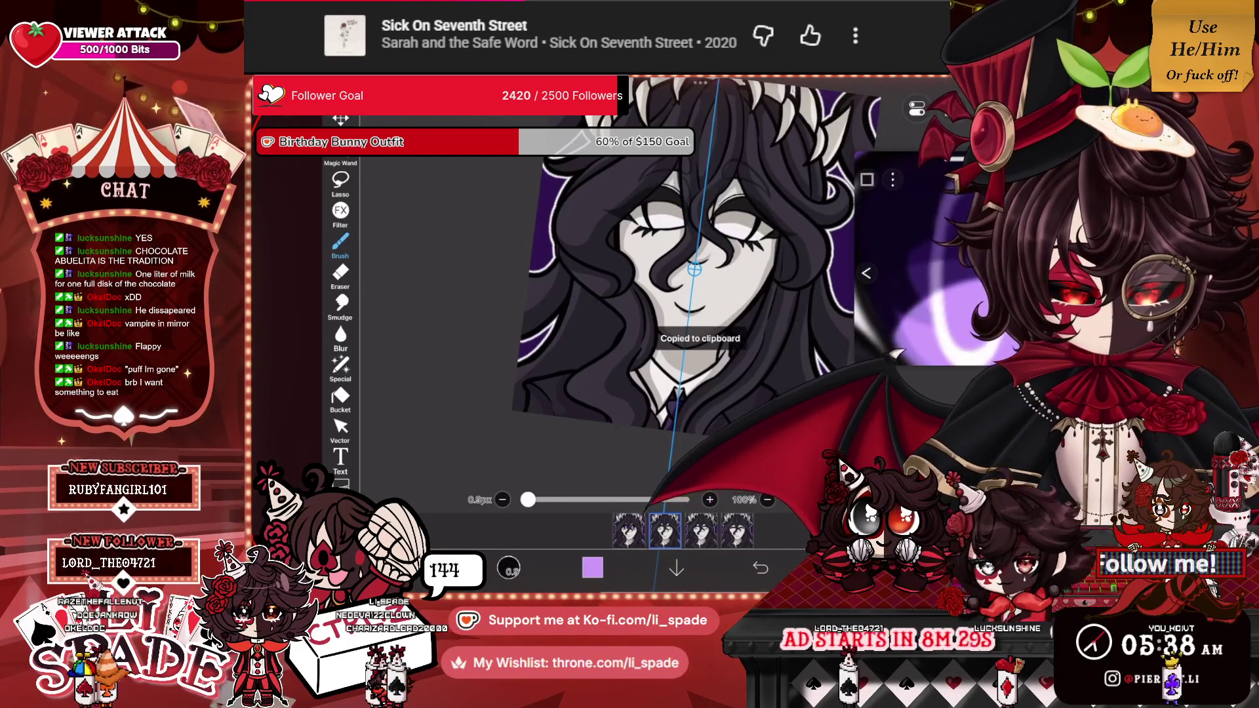
pyautogui.click(807, 568)
pyautogui.click(806, 568)
pyautogui.hotkey('ctrl', 'v')
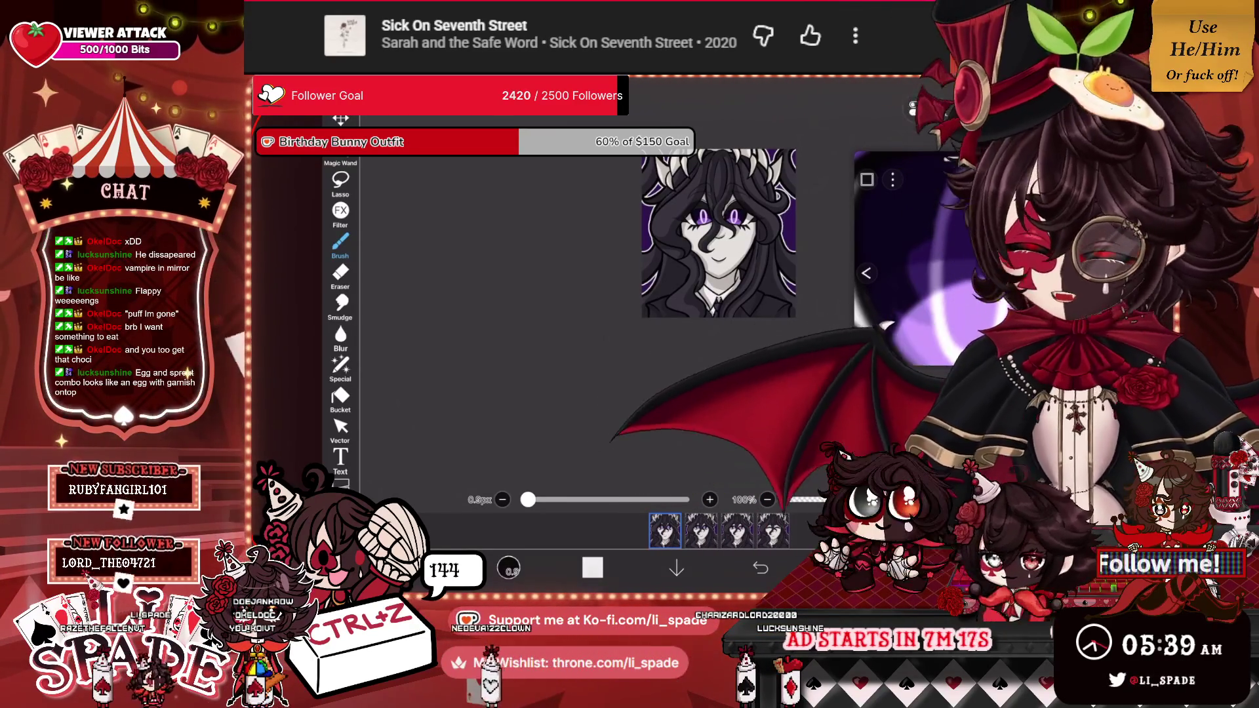
# Zoom in on the open violet eyes in the later animation frame.
pyautogui.scroll(5, 718, 233)
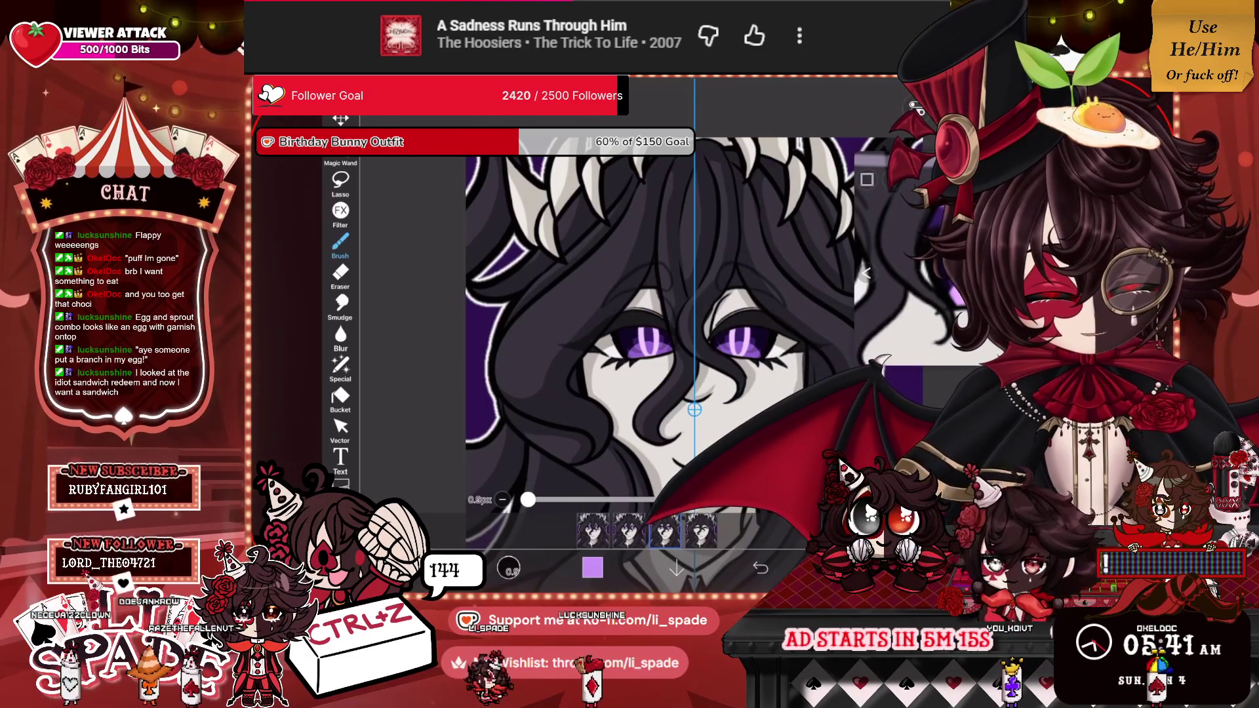
# Select the eyebrow layer, shift the closed-eyes frame artwork down to align, then start reordering its layer.
pyautogui.scroll(3, 911, 249)
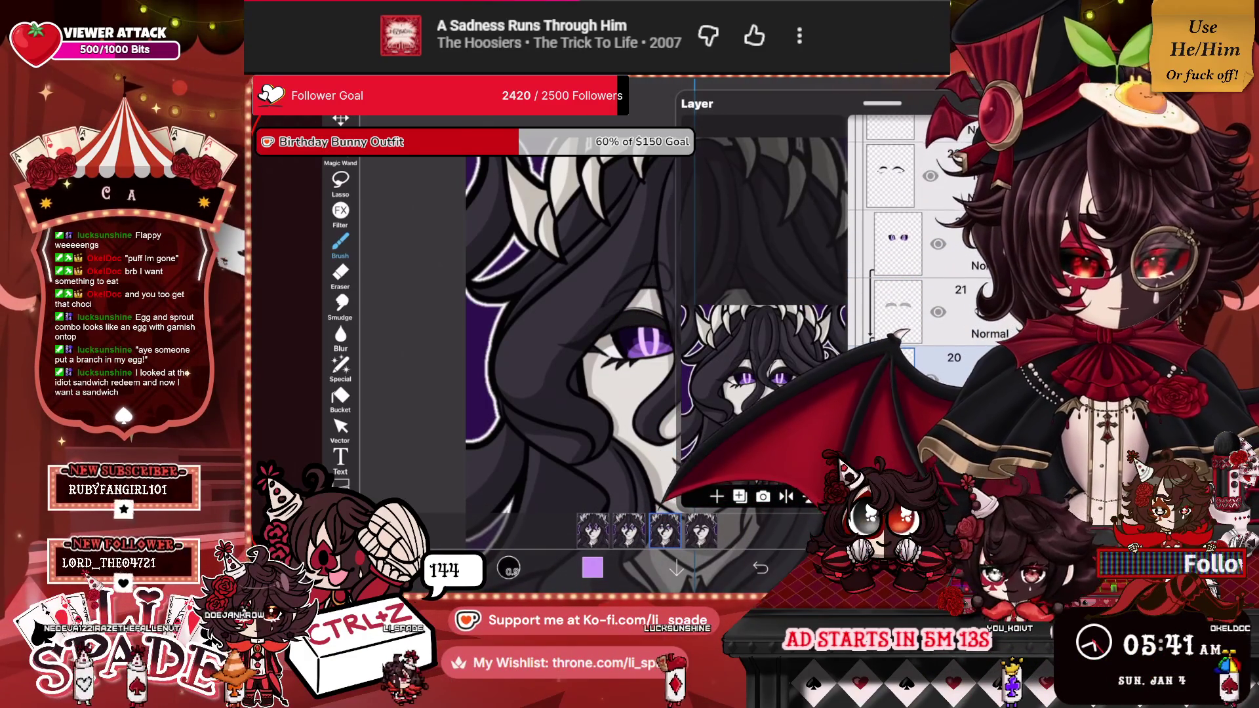
pyautogui.click(890, 175)
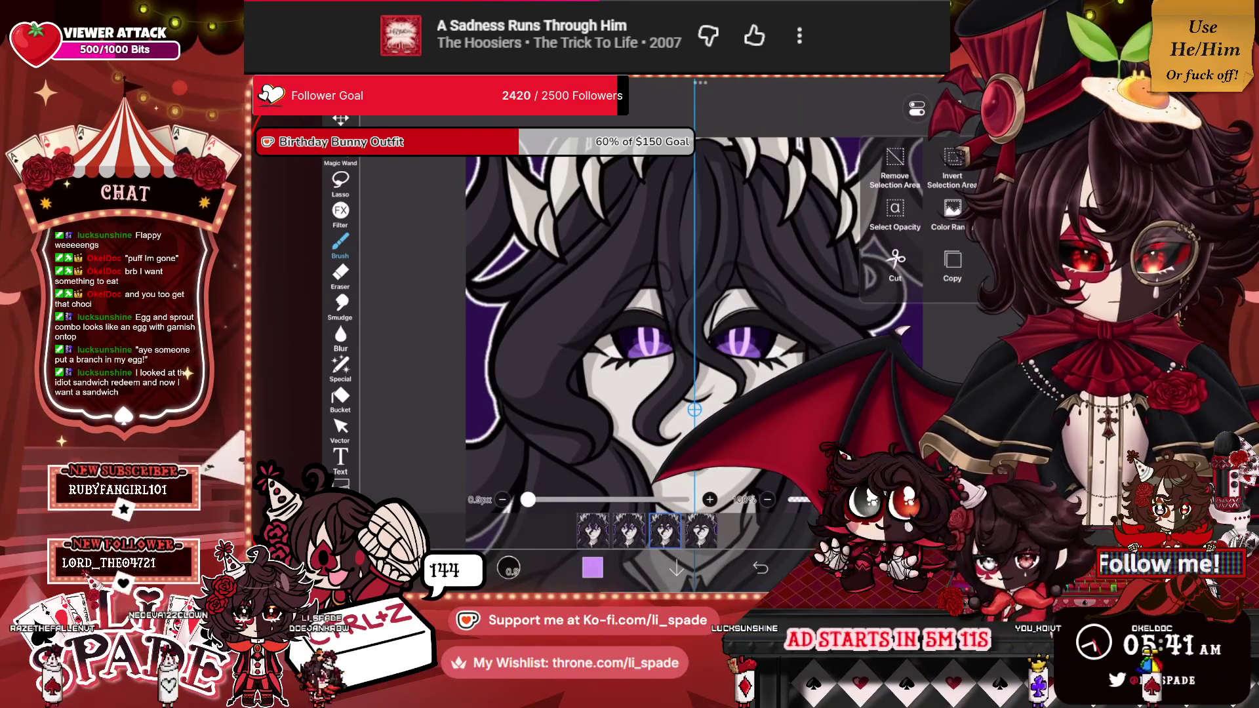
pyautogui.moveTo(695, 115); pyautogui.dragTo(694, 410)
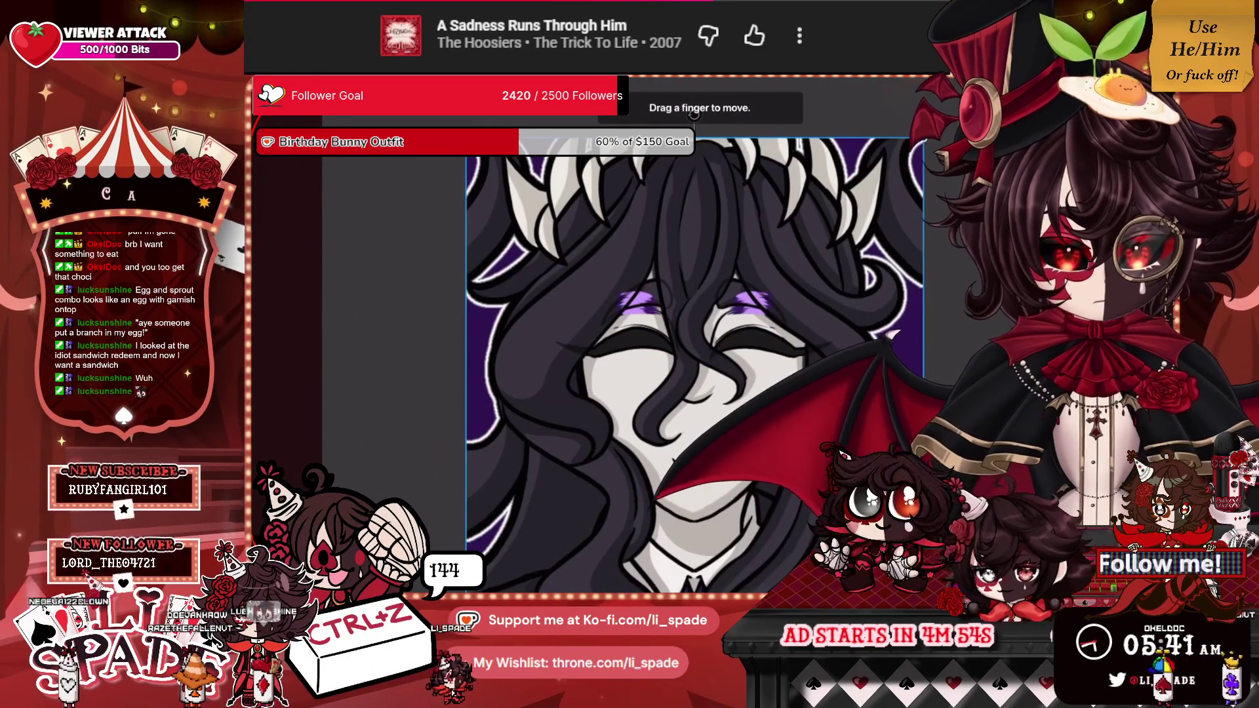
pyautogui.moveTo(693, 115); pyautogui.dragTo(695, 150)
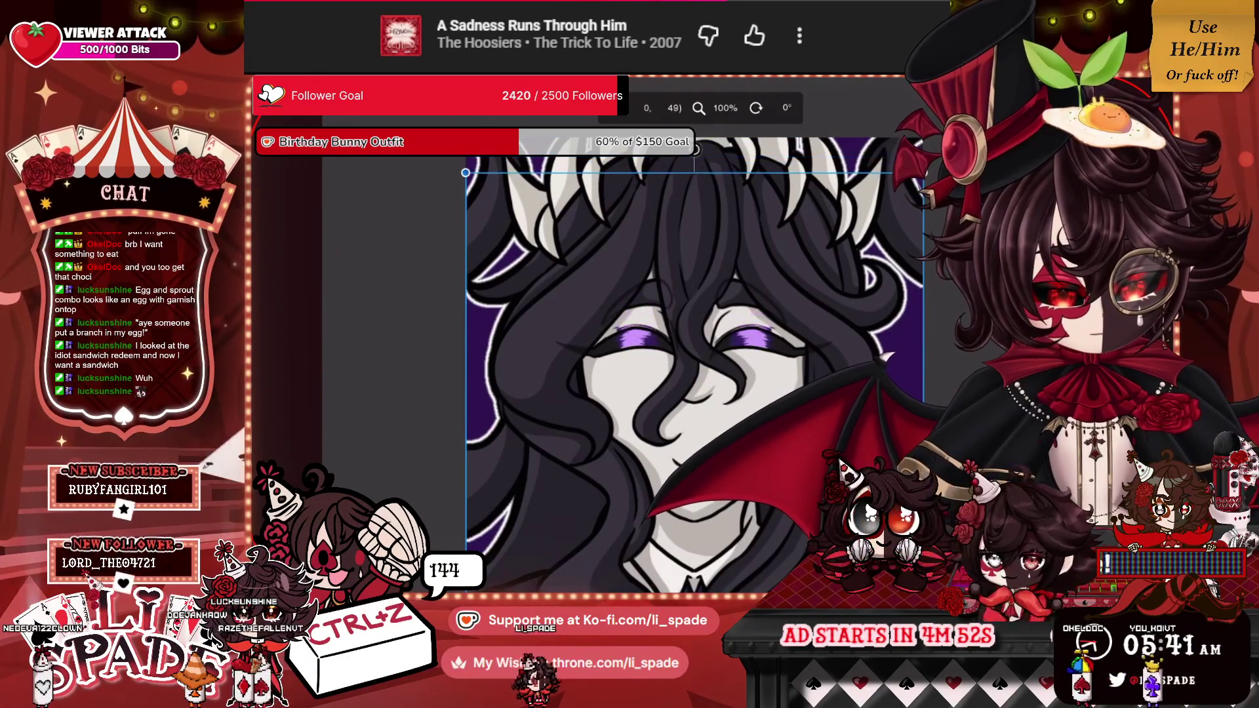
pyautogui.click(928, 568)
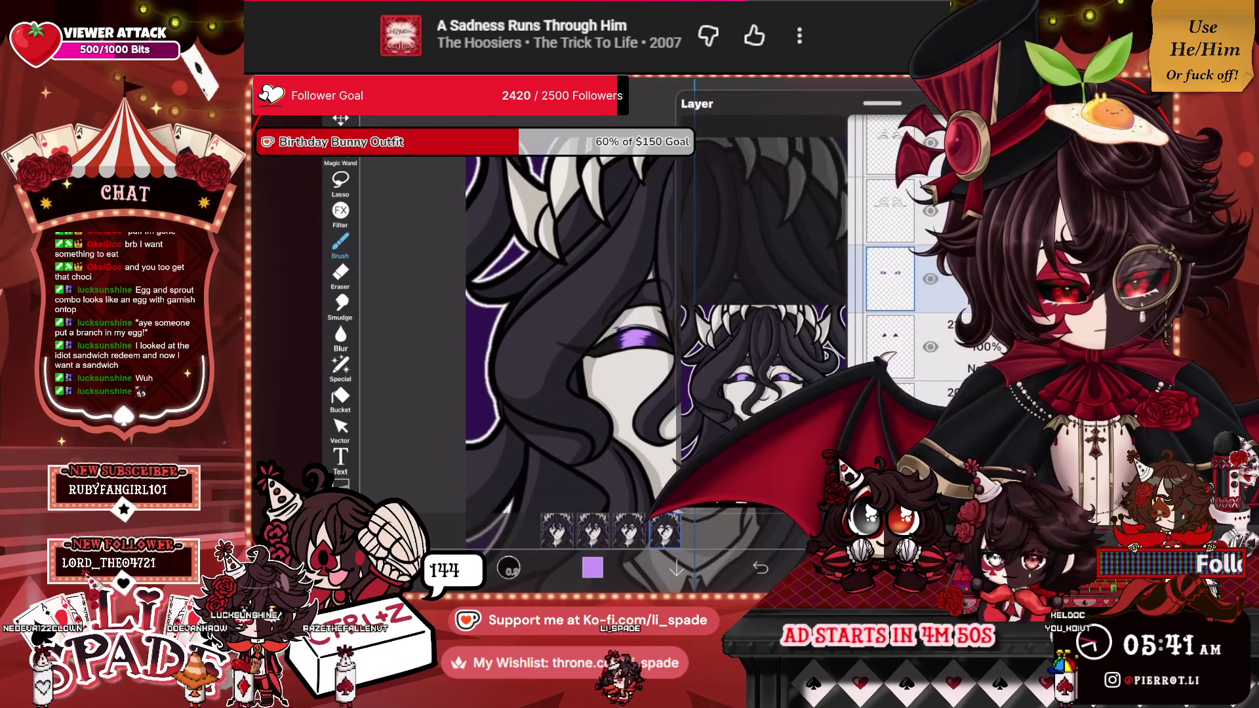
pyautogui.moveTo(890, 279); pyautogui.dragTo(898, 346)
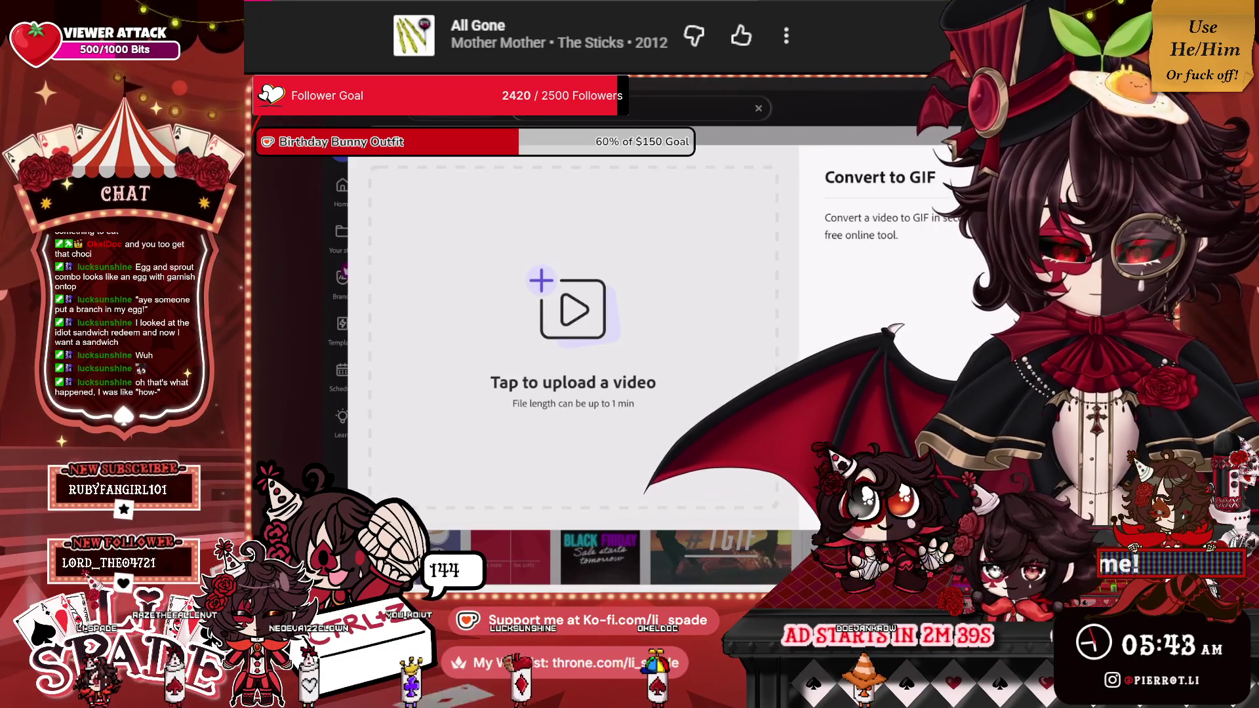
# Pick the blinking portrait video from the Photo Library for GIF conversion.
pyautogui.click(572, 308)
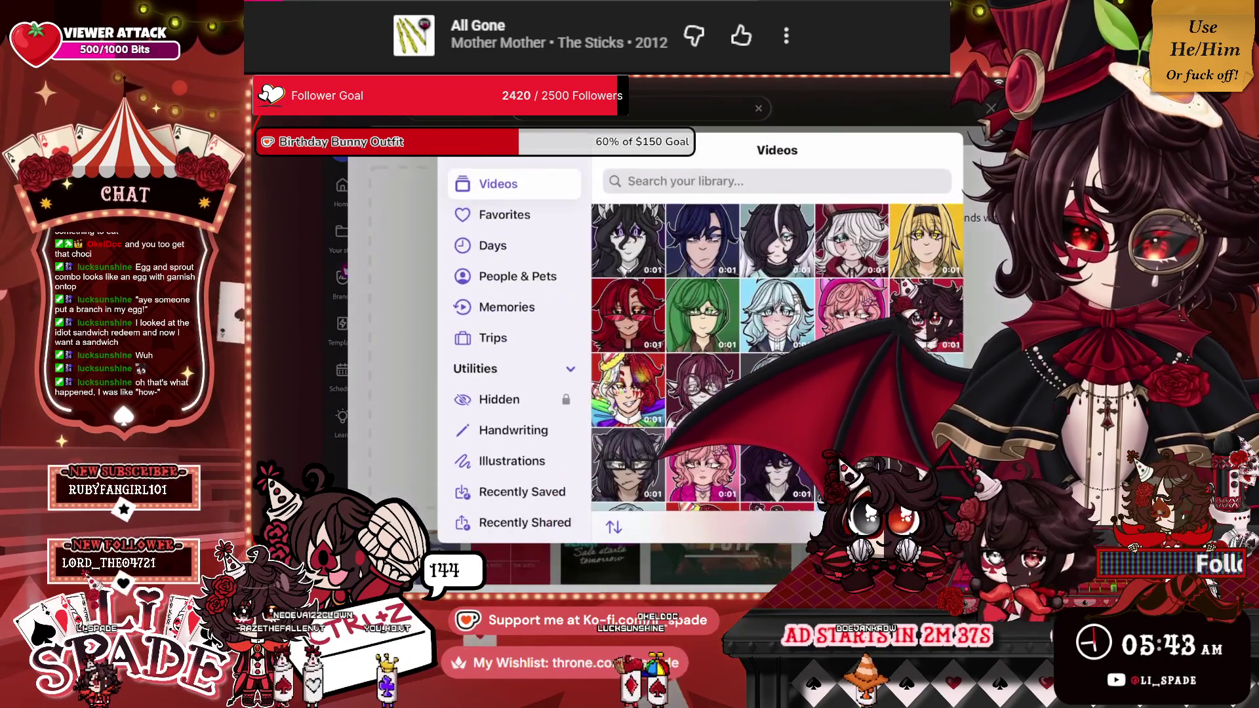
pyautogui.click(662, 308)
pyautogui.click(857, 150)
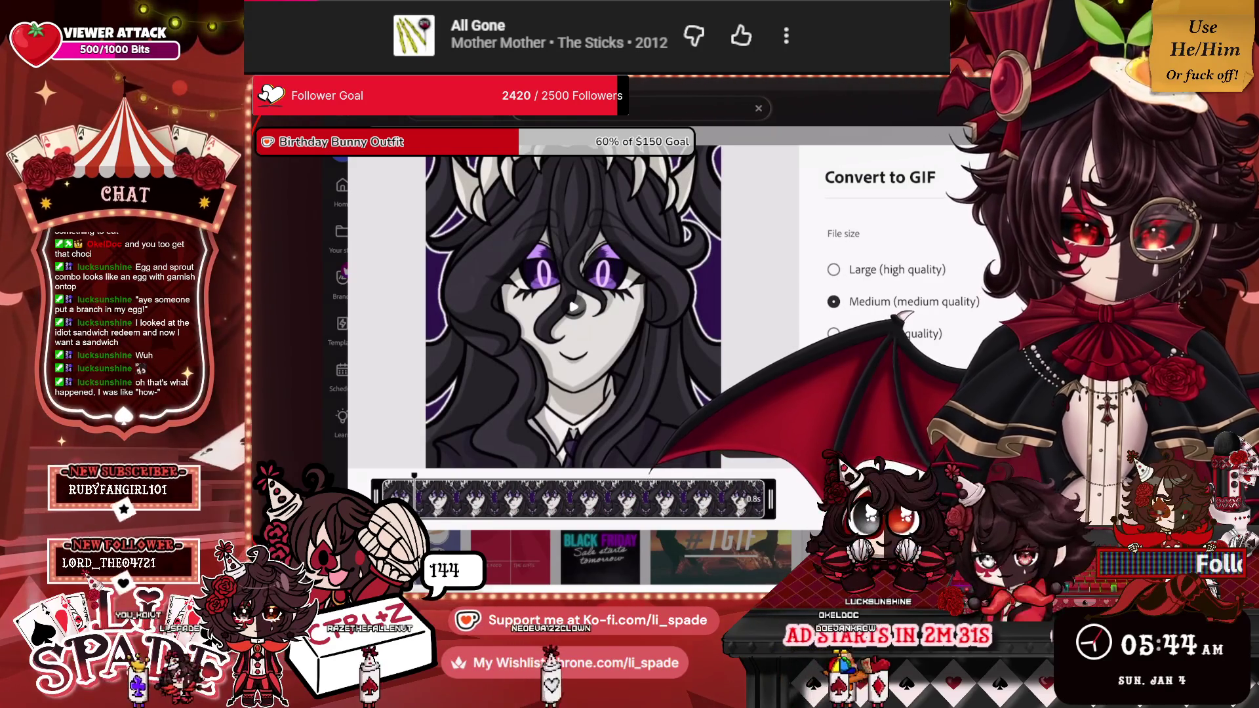
# Download the Large-quality GIF, save it to the camera roll, and return to the Toyhou.se gallery.
pyautogui.click(879, 381)
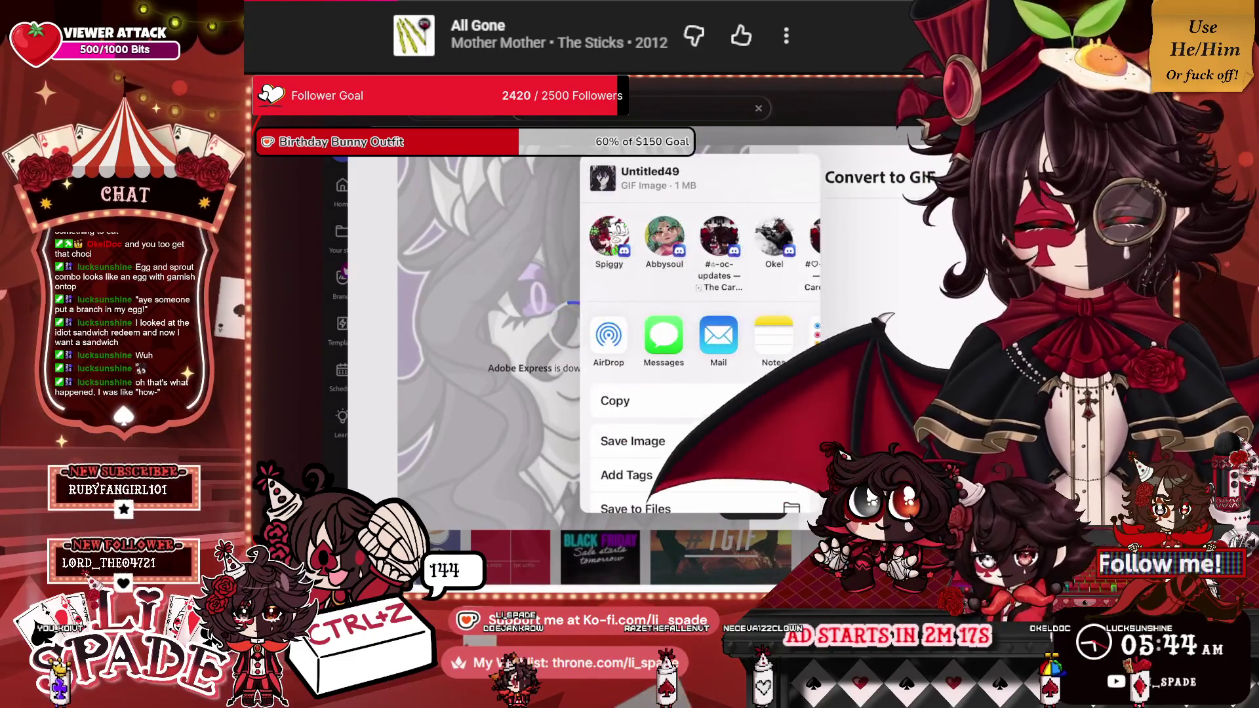
pyautogui.click(633, 441)
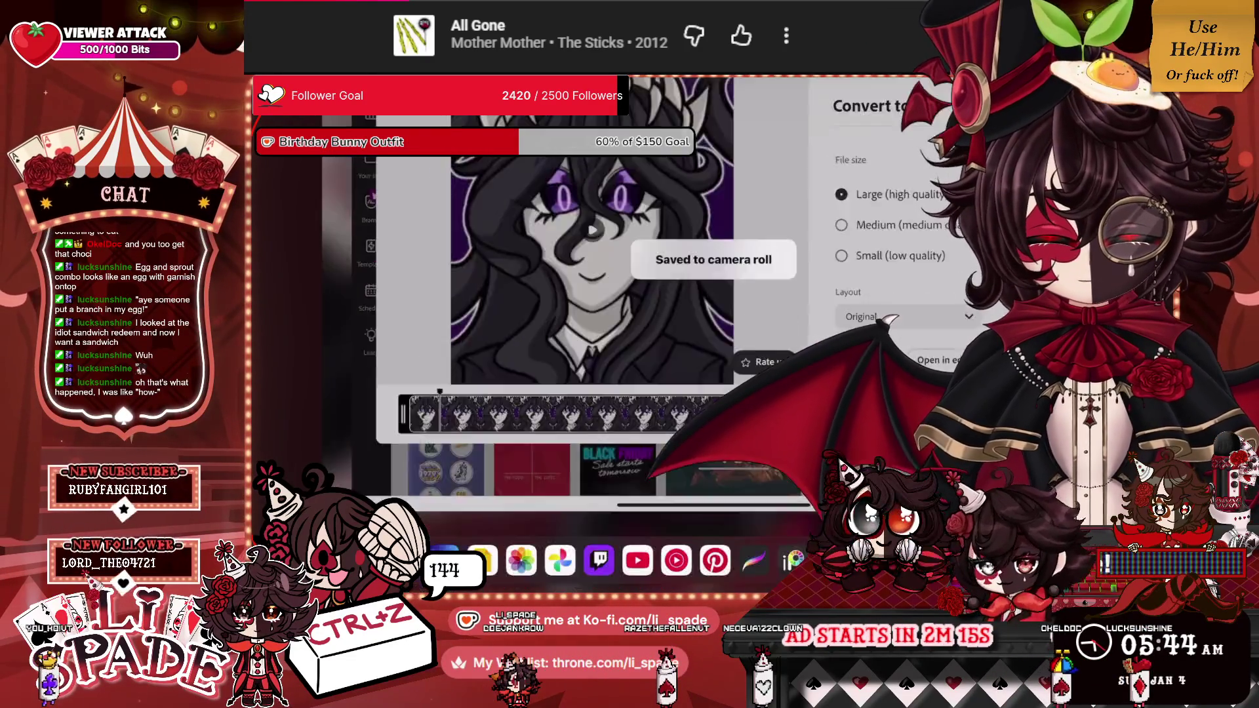
pyautogui.press('super+h')
pyautogui.click(486, 562)
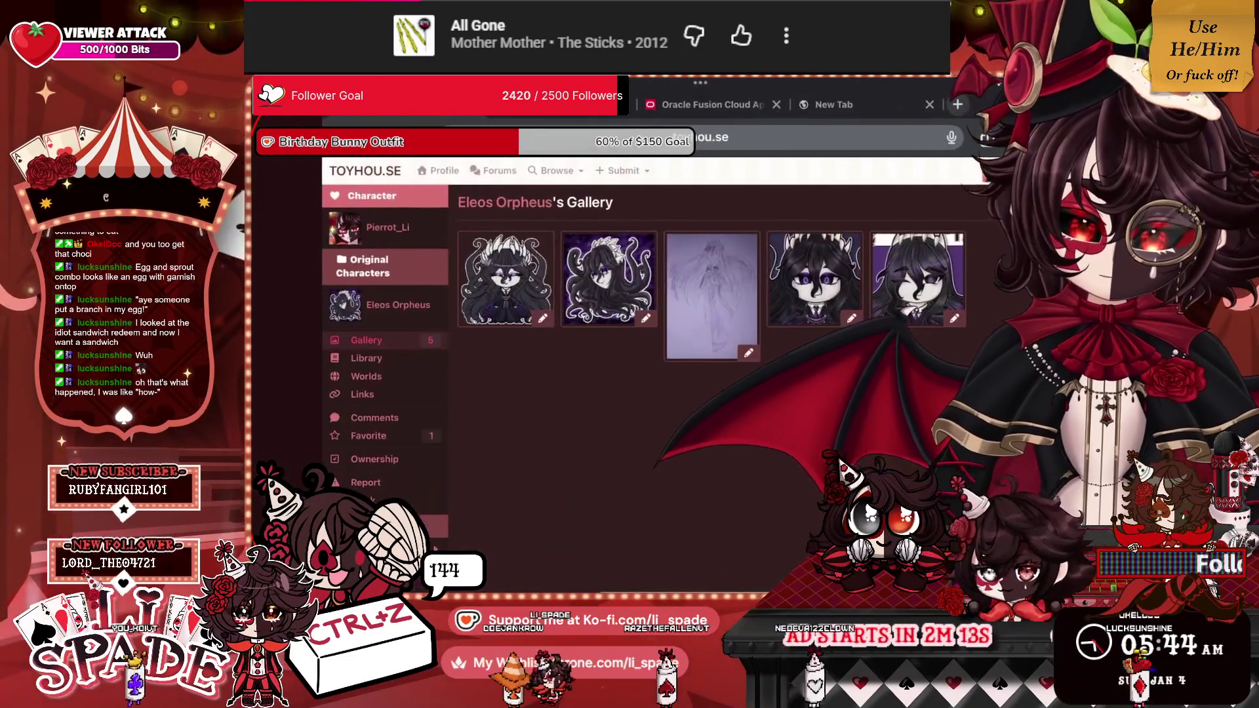
# Set Eleos Orpheus's character avatar to the newest photo, the blinking GIF.
pyautogui.click(621, 175)
pyautogui.click(345, 305)
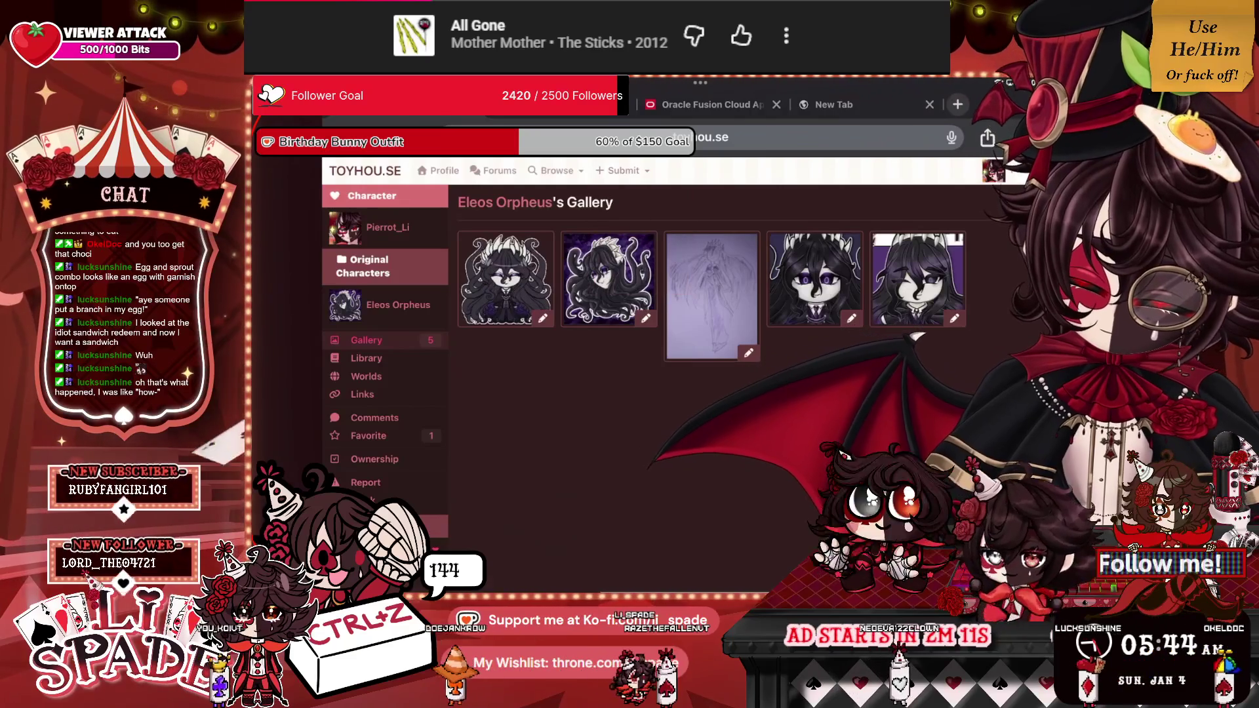
pyautogui.click(857, 293)
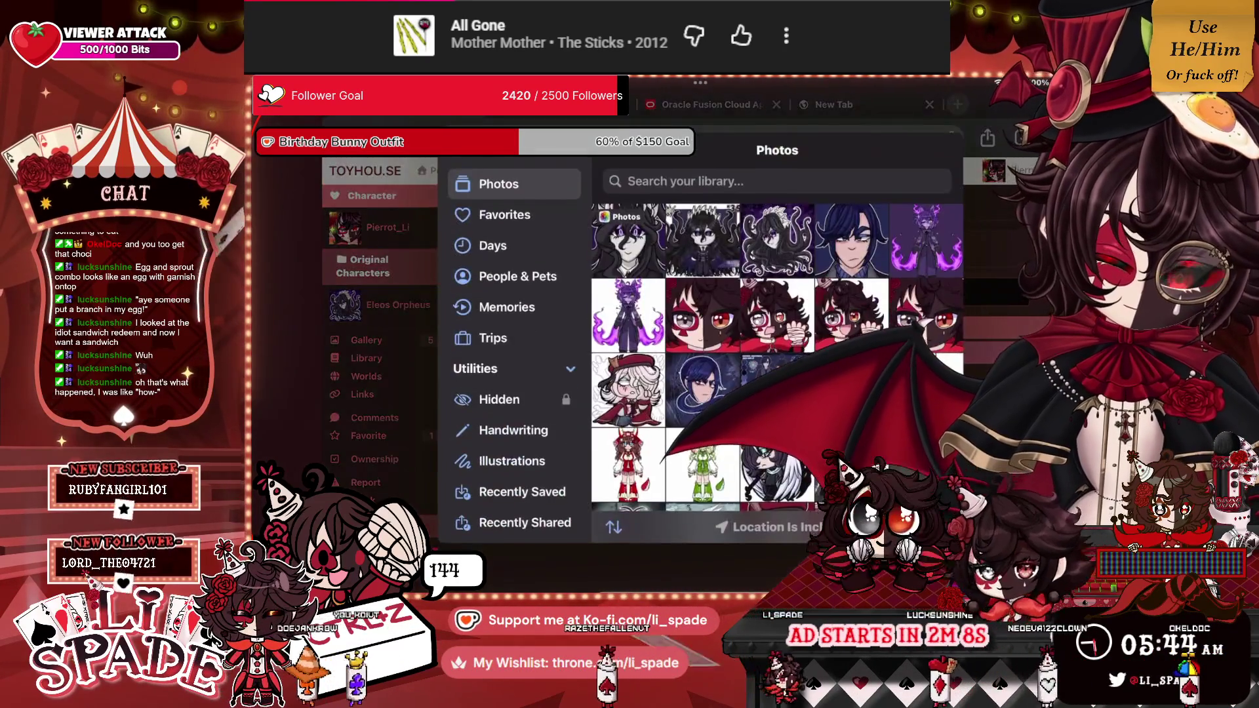
pyautogui.click(628, 240)
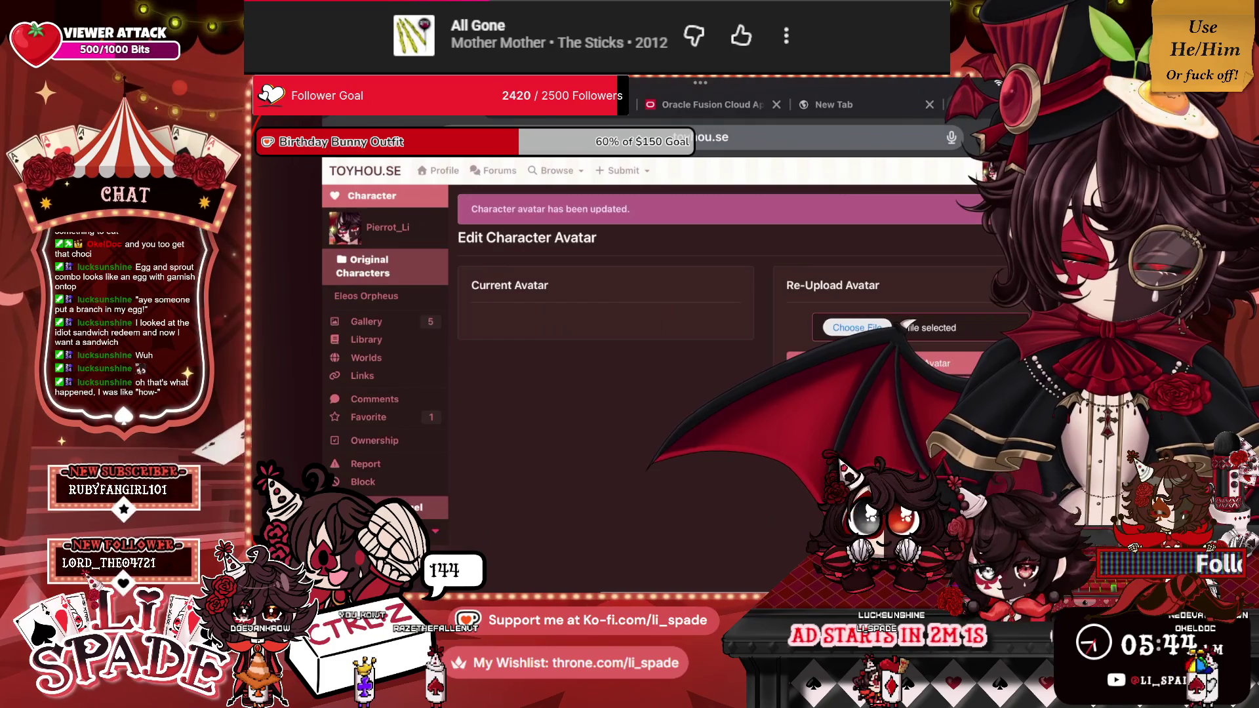
pyautogui.click(623, 171)
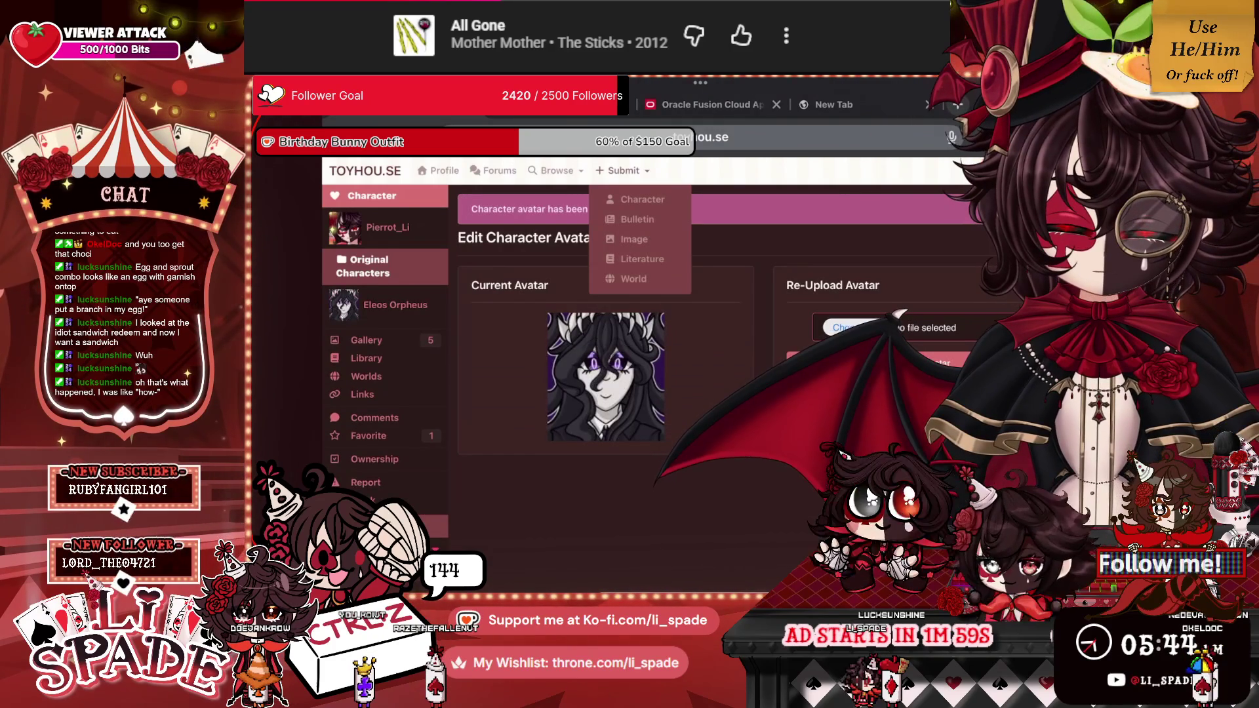
# Start a new image submission with the saved blinking GIF attached from the Photo Library.
pyautogui.click(639, 240)
pyautogui.click(516, 293)
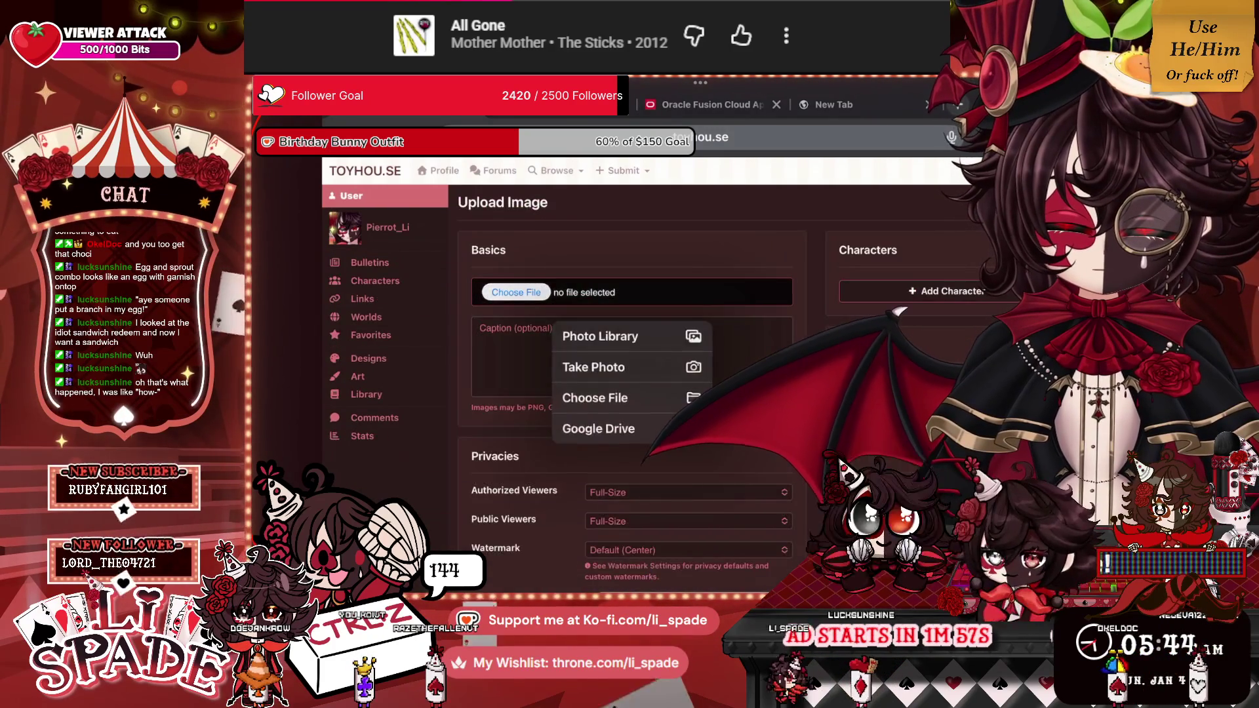
pyautogui.click(524, 334)
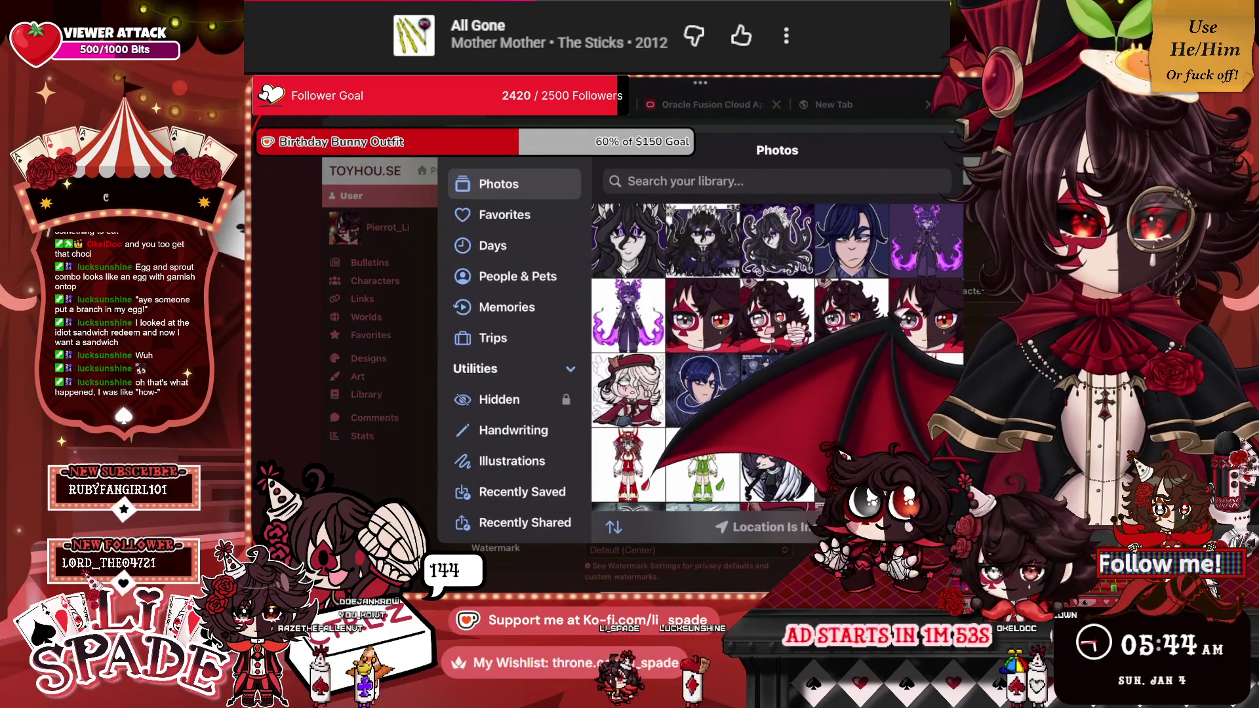
pyautogui.click(628, 239)
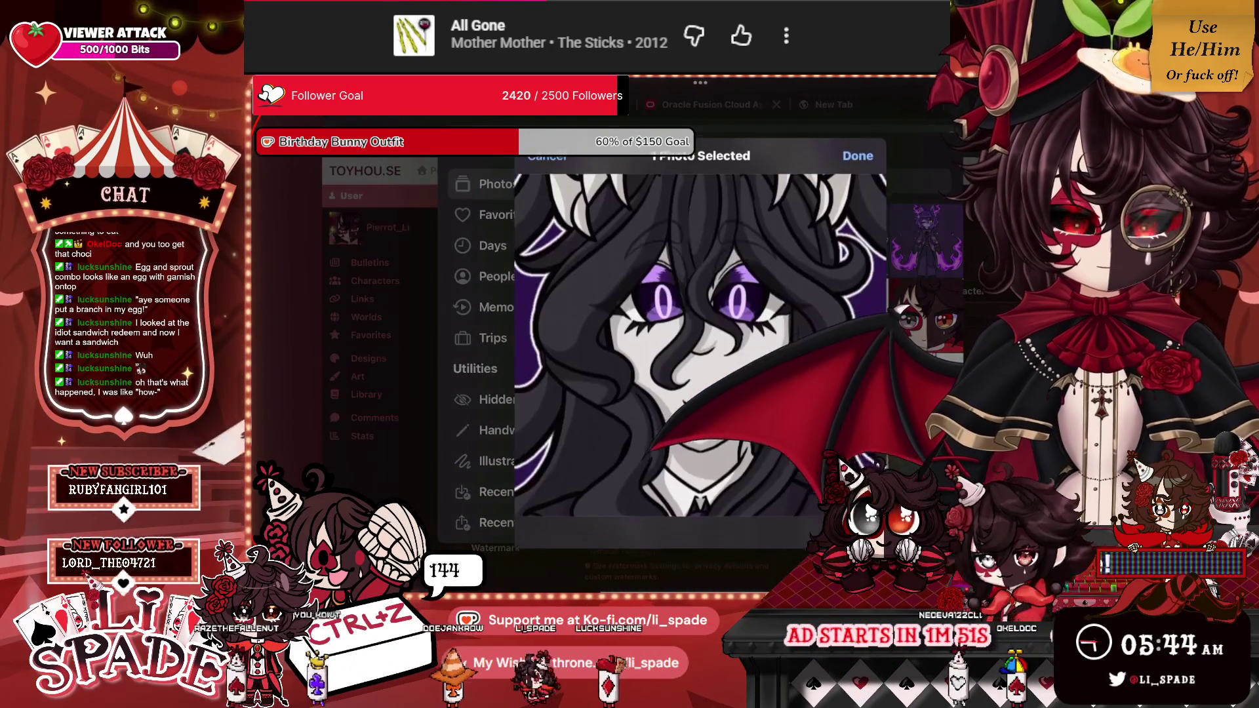
pyautogui.click(866, 385)
# Tag the image with Eleos Orpheus, upload it, and view the account's Art gallery.
pyautogui.click(899, 289)
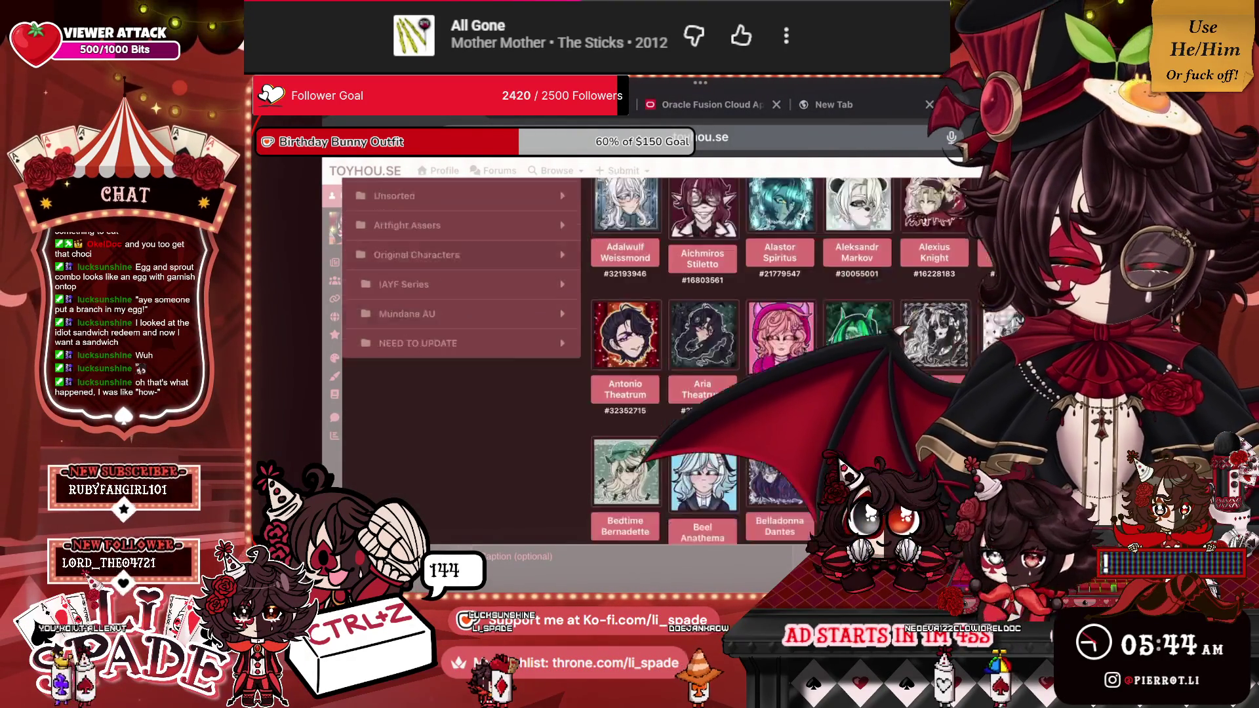
pyautogui.scroll(-3, 741, 361)
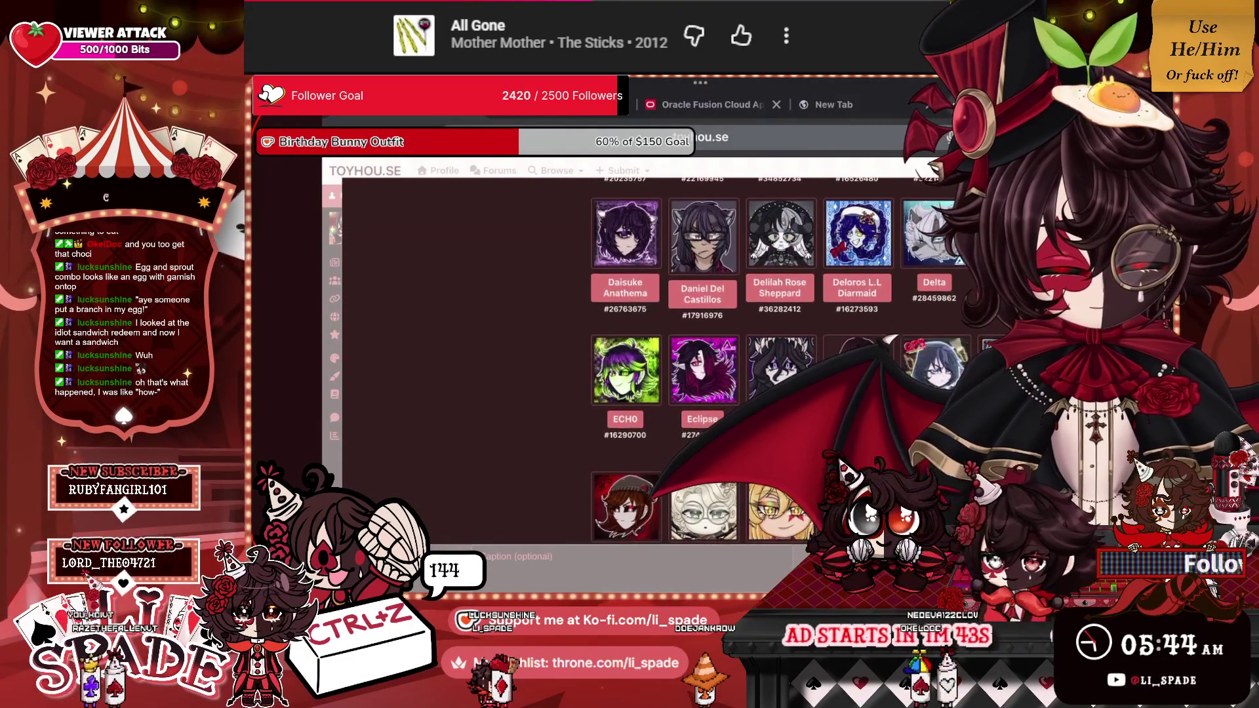
pyautogui.click(780, 420)
pyautogui.scroll(-8, 839, 459)
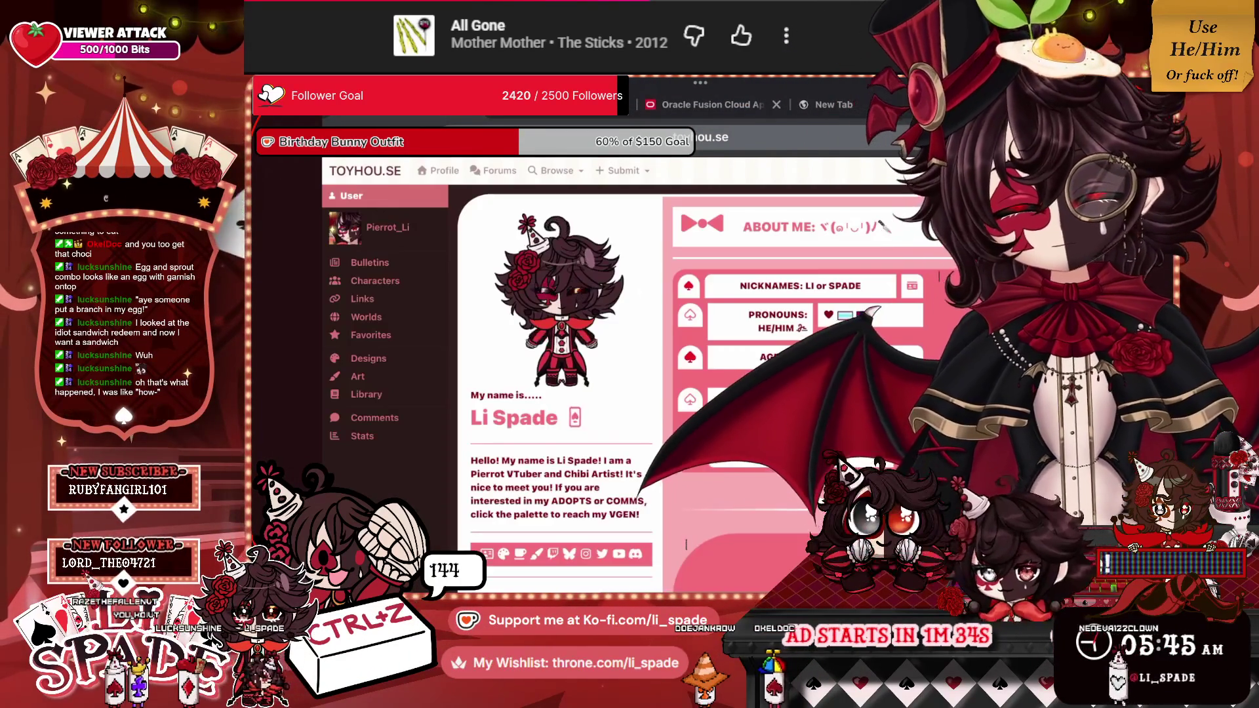
pyautogui.click(375, 281)
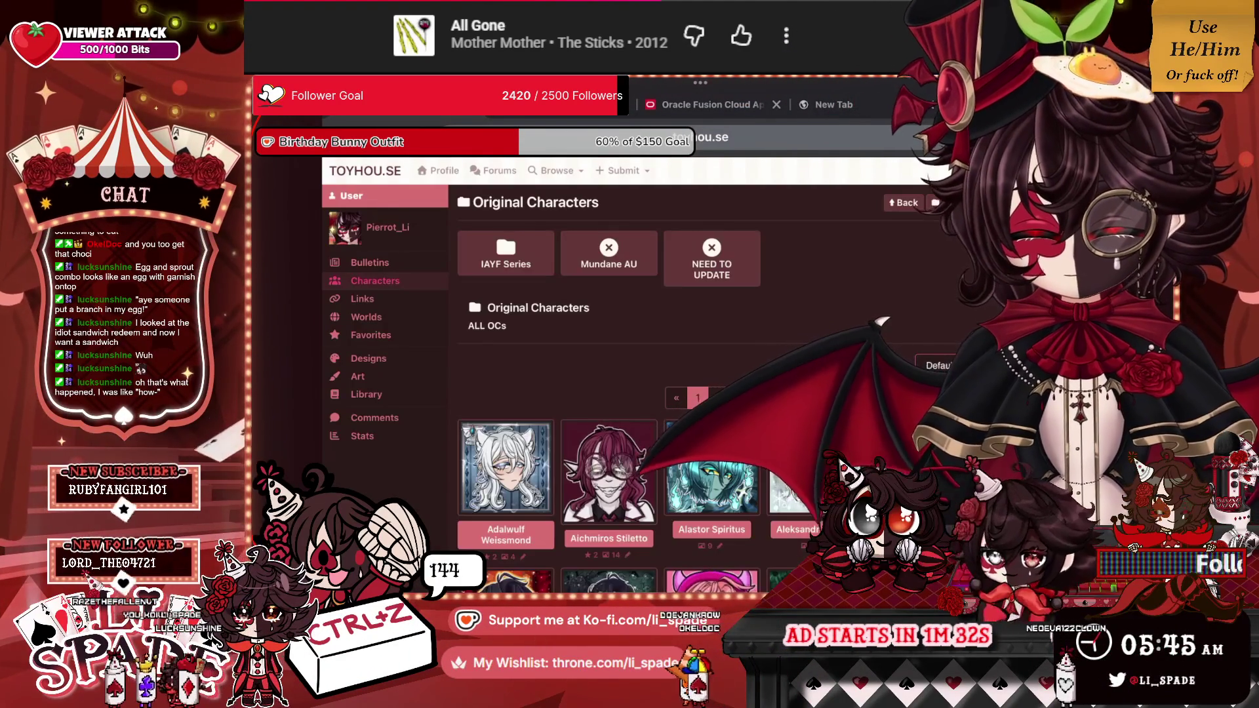
pyautogui.click(357, 376)
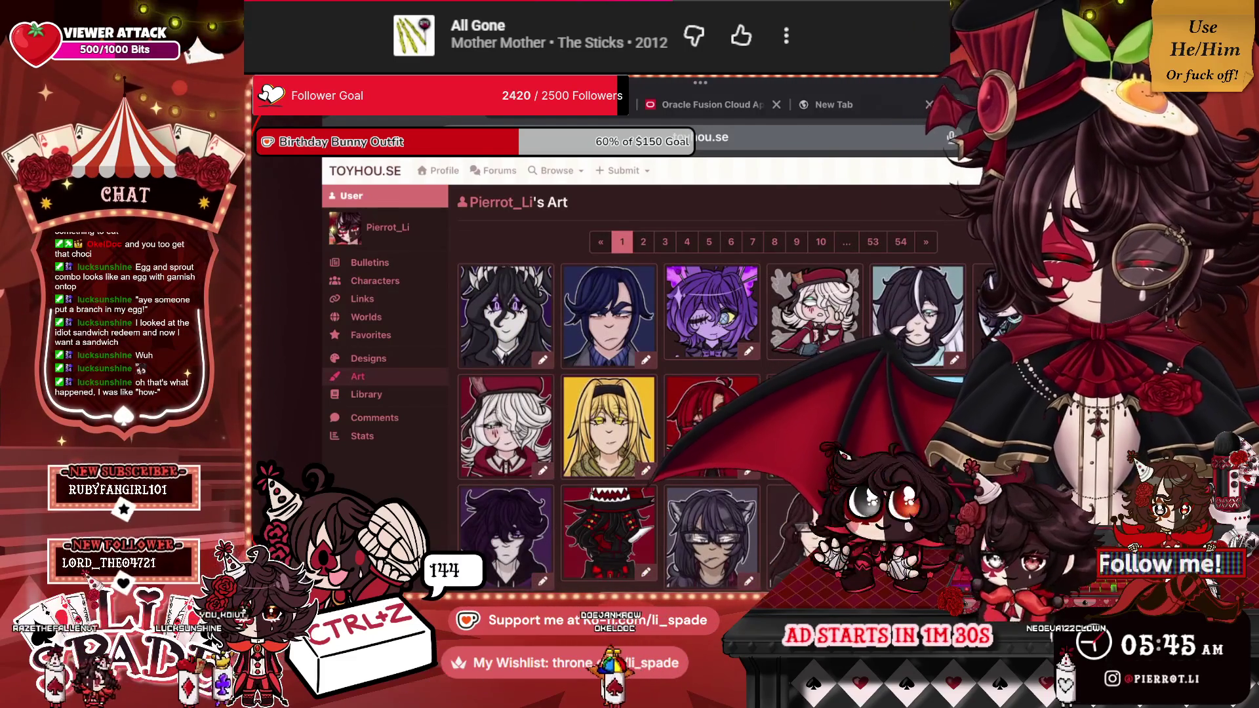